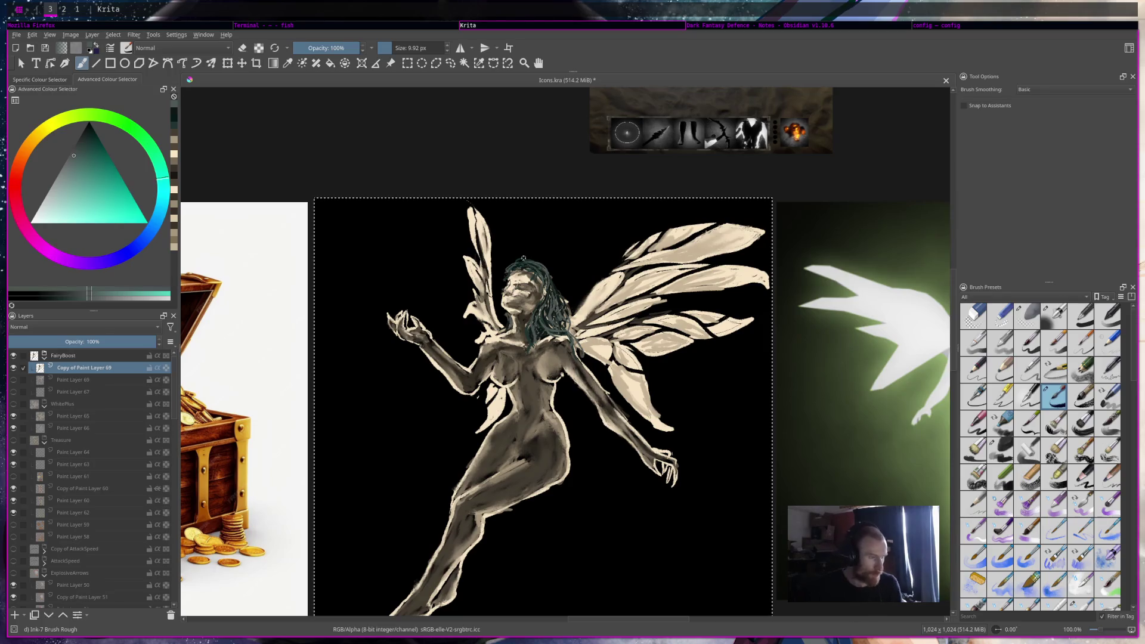
# Sample a darker teal from the hair and paint dark strands into it
pyautogui.keyDown('ctrl'); pyautogui.click(540, 292); pyautogui.keyUp('ctrl')
pyautogui.moveTo(538, 274)
pyautogui.mouseDown()
pyautogui.moveTo(539, 308)
pyautogui.moveTo(545, 301)
pyautogui.moveTo(536, 288)
pyautogui.moveTo(532, 303)
pyautogui.mouseUp()
pyautogui.moveTo(530, 298); pyautogui.dragTo(539, 307)
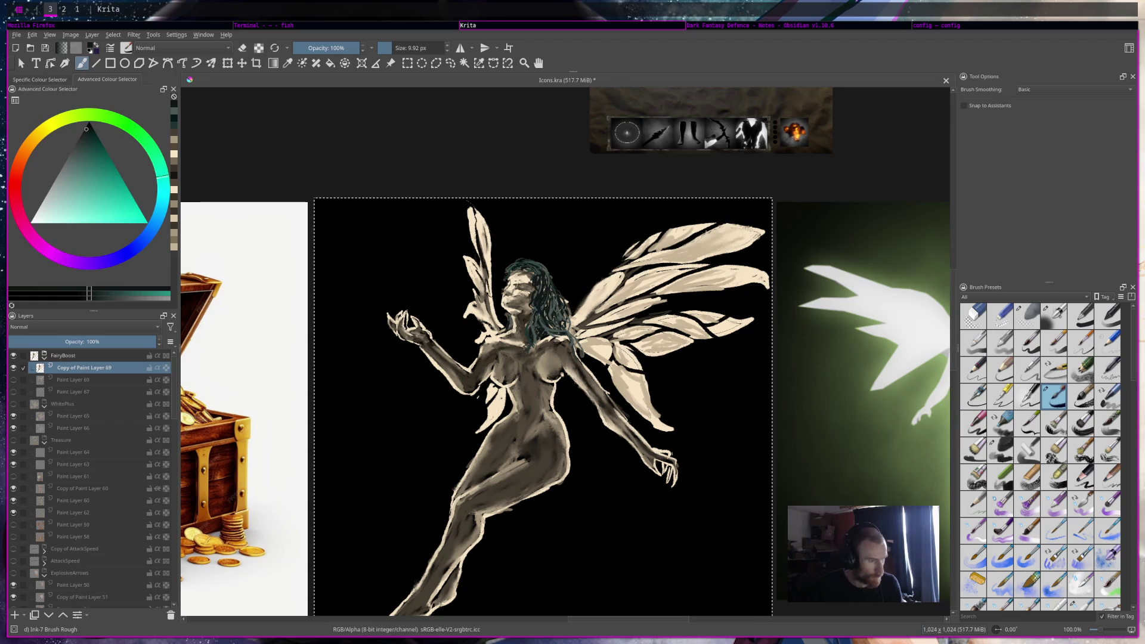
pyautogui.moveTo(535, 267); pyautogui.dragTo(535, 322)
pyautogui.moveTo(546, 235)
pyautogui.mouseDown()
pyautogui.moveTo(552, 268)
pyautogui.moveTo(536, 298)
pyautogui.moveTo(546, 323)
pyautogui.moveTo(551, 301)
pyautogui.moveTo(545, 315)
pyautogui.mouseUp()
# Resample greyer teal from the hair and add more small dark strands
pyautogui.keyDown('ctrl'); pyautogui.click(544, 272); pyautogui.keyUp('ctrl')
pyautogui.keyDown('ctrl'); pyautogui.click(549, 298); pyautogui.keyUp('ctrl')
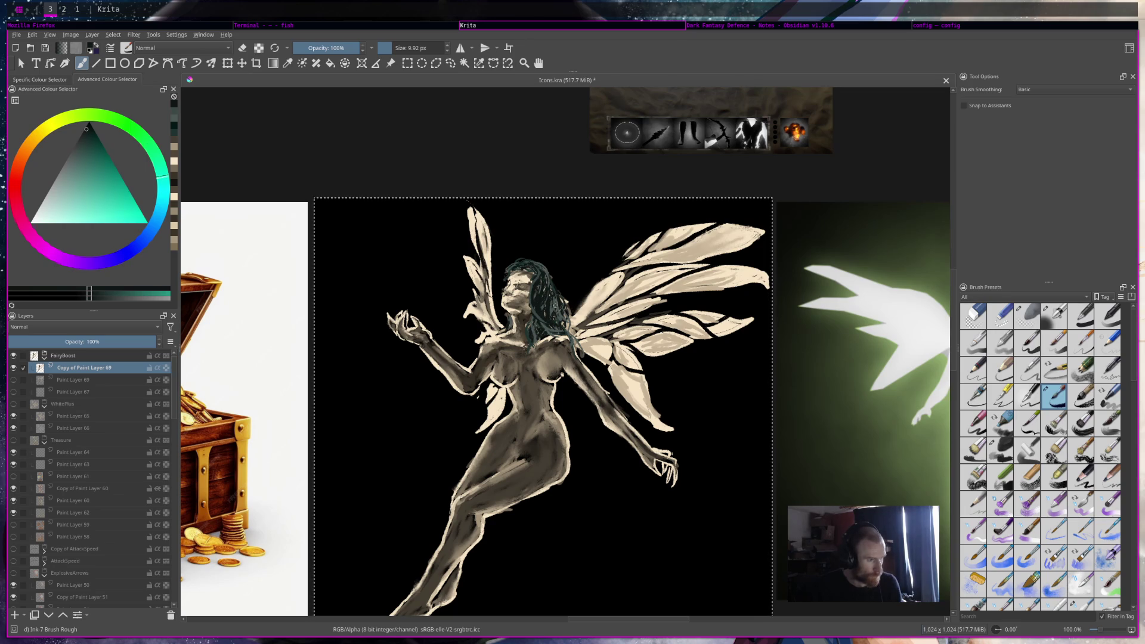
pyautogui.keyDown('ctrl'); pyautogui.click(550, 269); pyautogui.keyUp('ctrl')
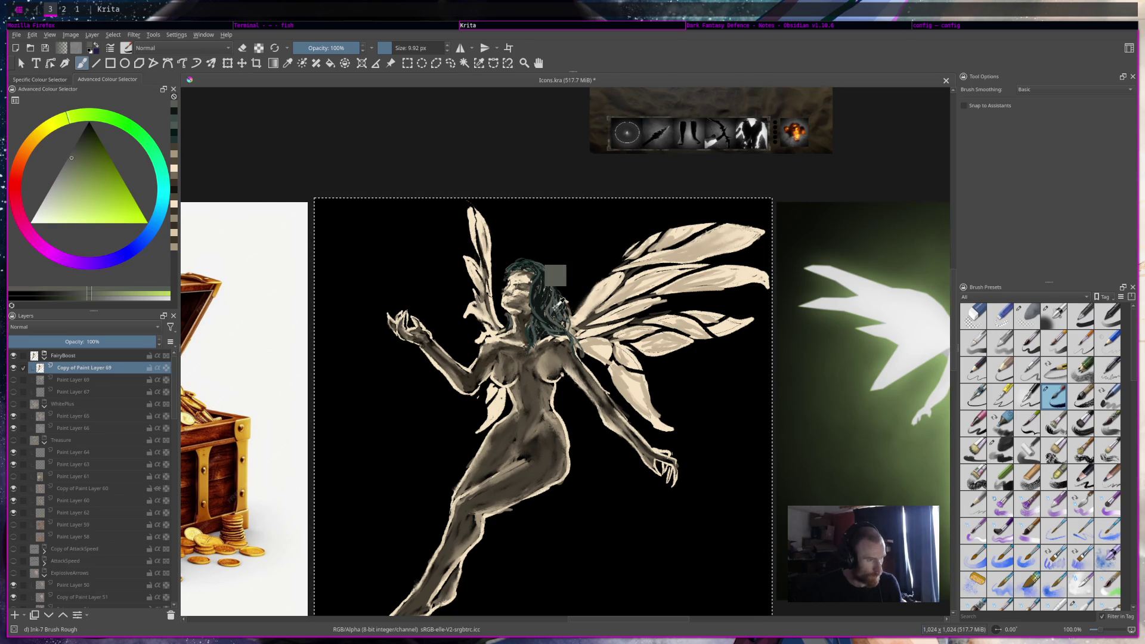
pyautogui.keyDown('ctrl'); pyautogui.click(549, 295); pyautogui.keyUp('ctrl')
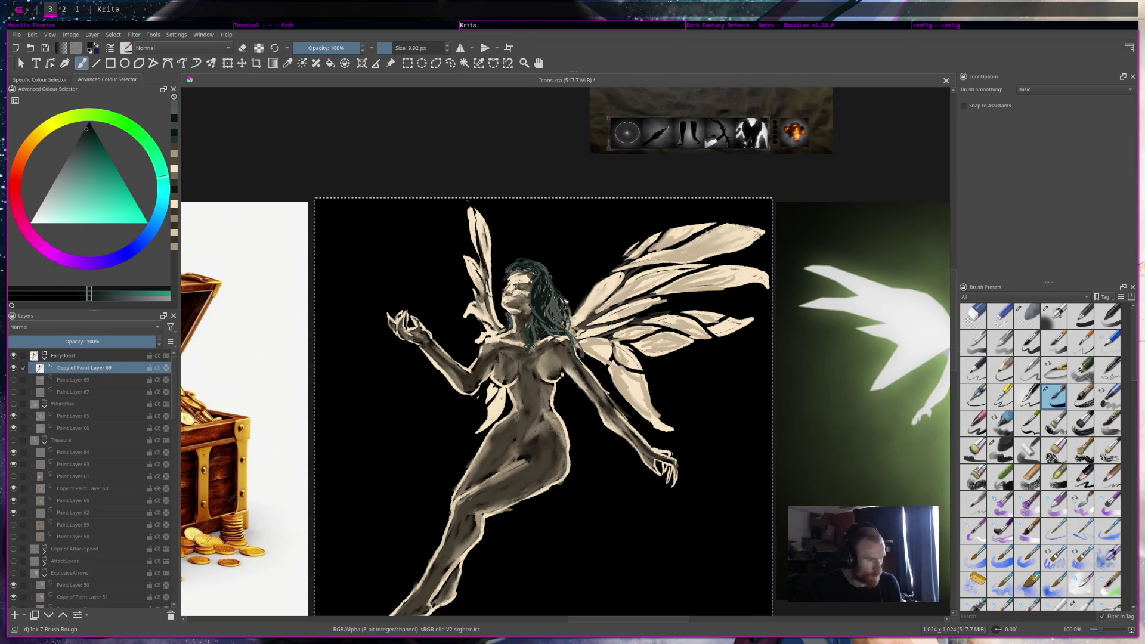
pyautogui.moveTo(553, 296)
pyautogui.mouseDown()
pyautogui.moveTo(562, 327)
pyautogui.moveTo(568, 313)
pyautogui.mouseUp()
# Erase the stray light specks in the hair using eraser mode
pyautogui.press('e')
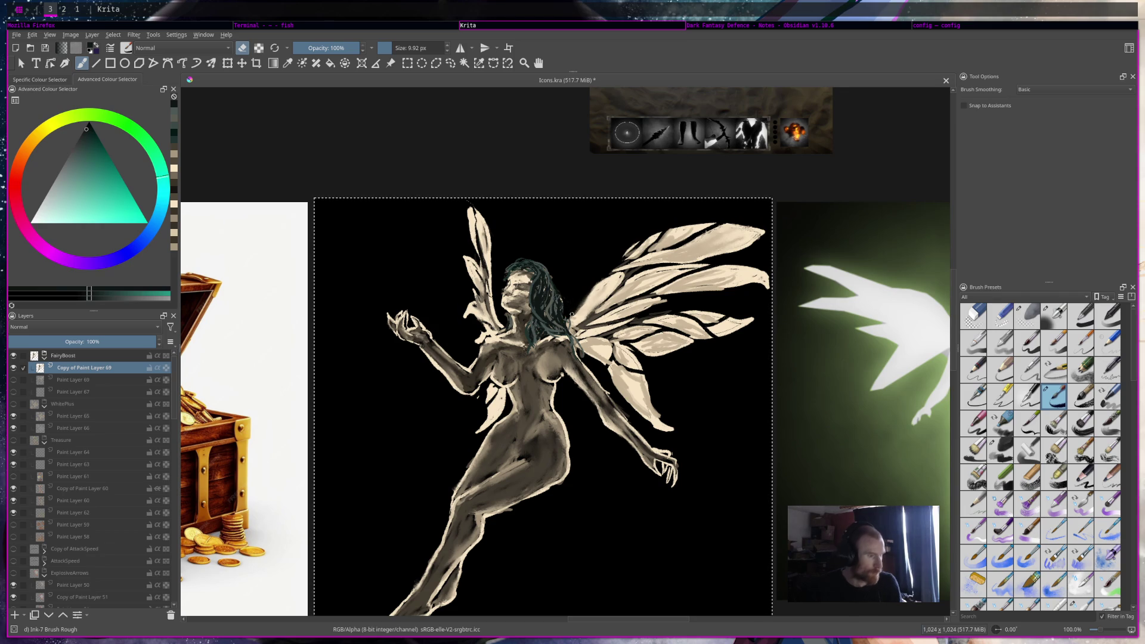
pyautogui.press('e')
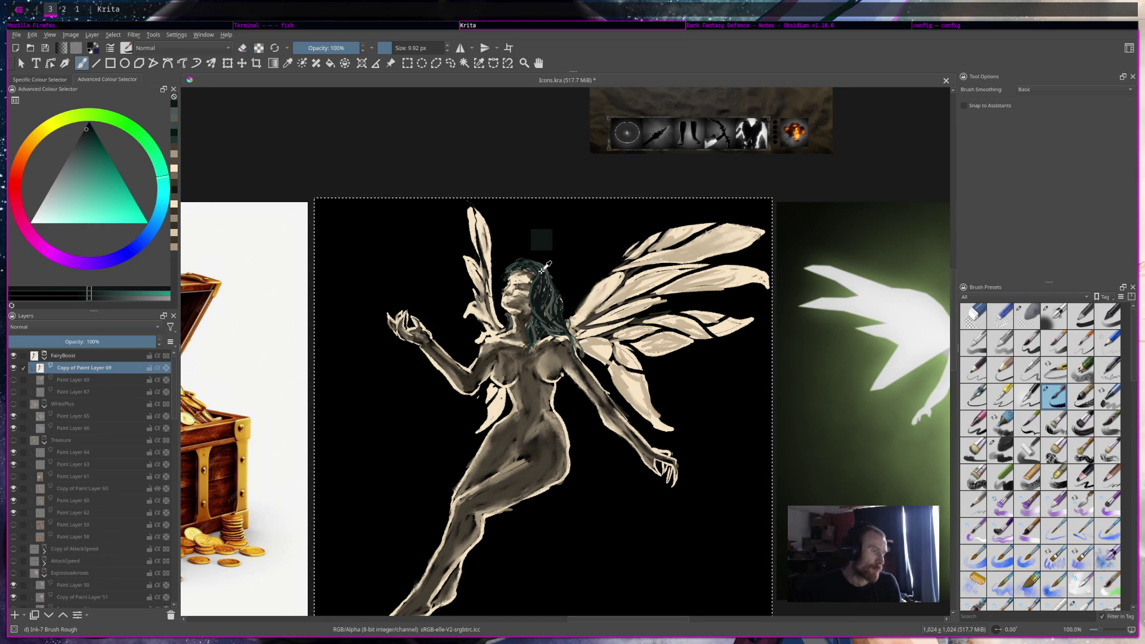
pyautogui.keyDown('ctrl'); pyautogui.click(528, 268); pyautogui.keyUp('ctrl')
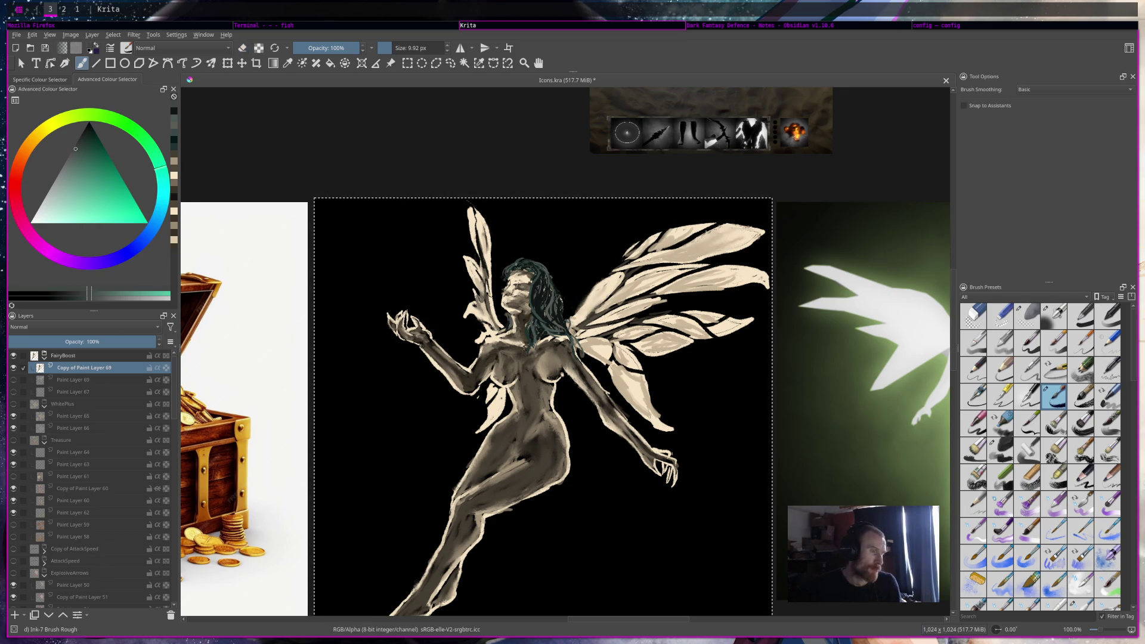
pyautogui.press('e')
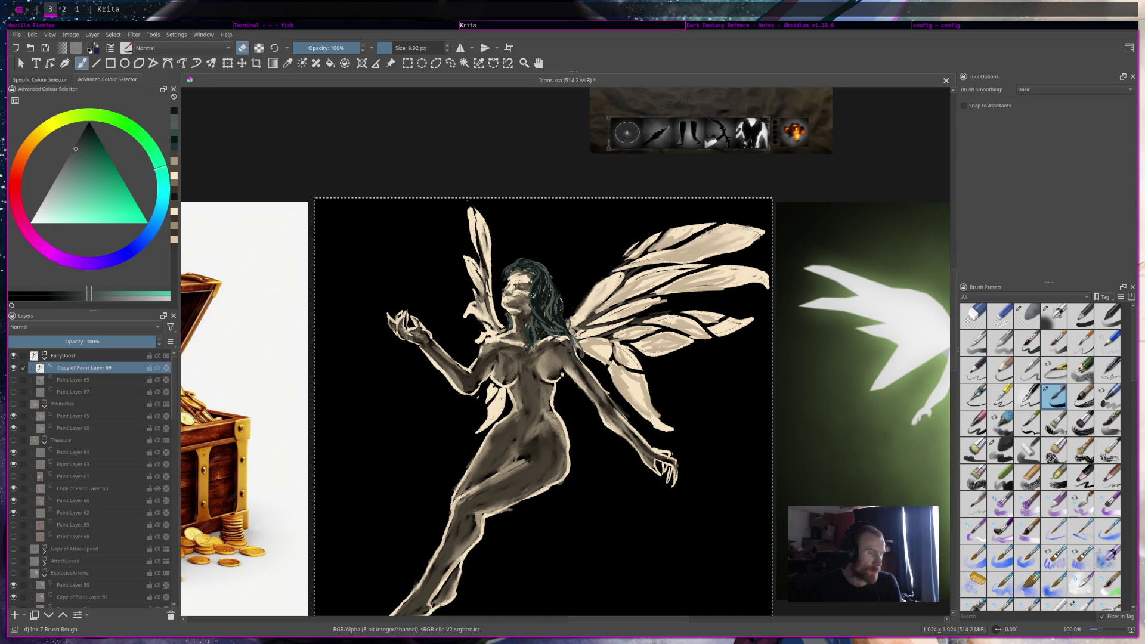
pyautogui.press('e')
# Add a light stroke atop the fairy's head and resample dark teal from the hair
pyautogui.keyDown('ctrl'); pyautogui.click(528, 292); pyautogui.keyUp('ctrl')
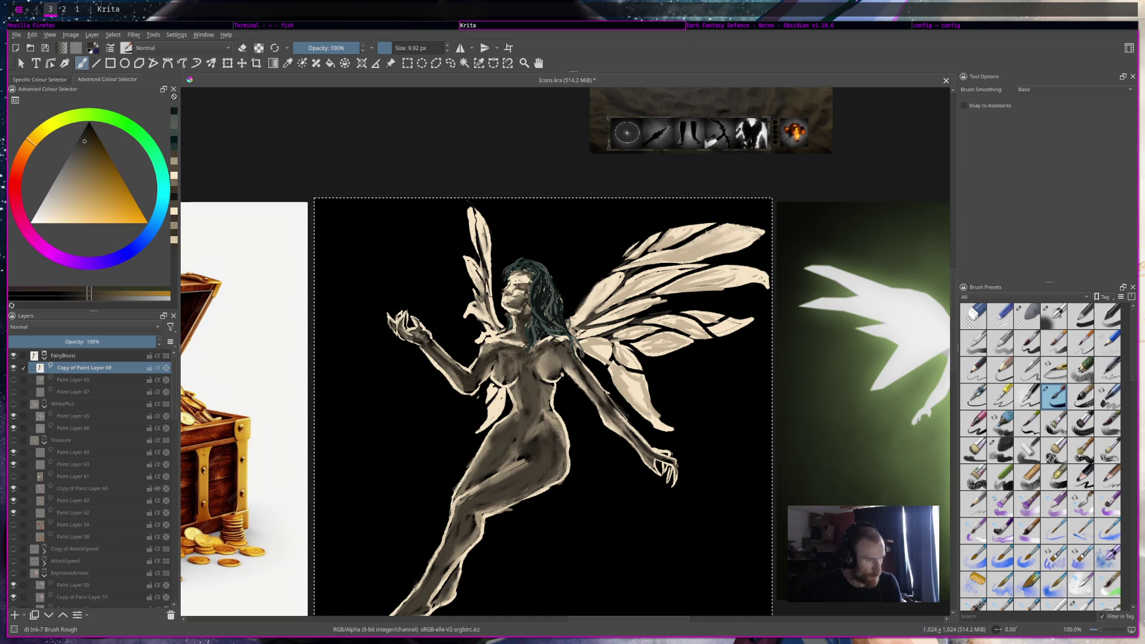
pyautogui.moveTo(529, 272); pyautogui.dragTo(537, 275)
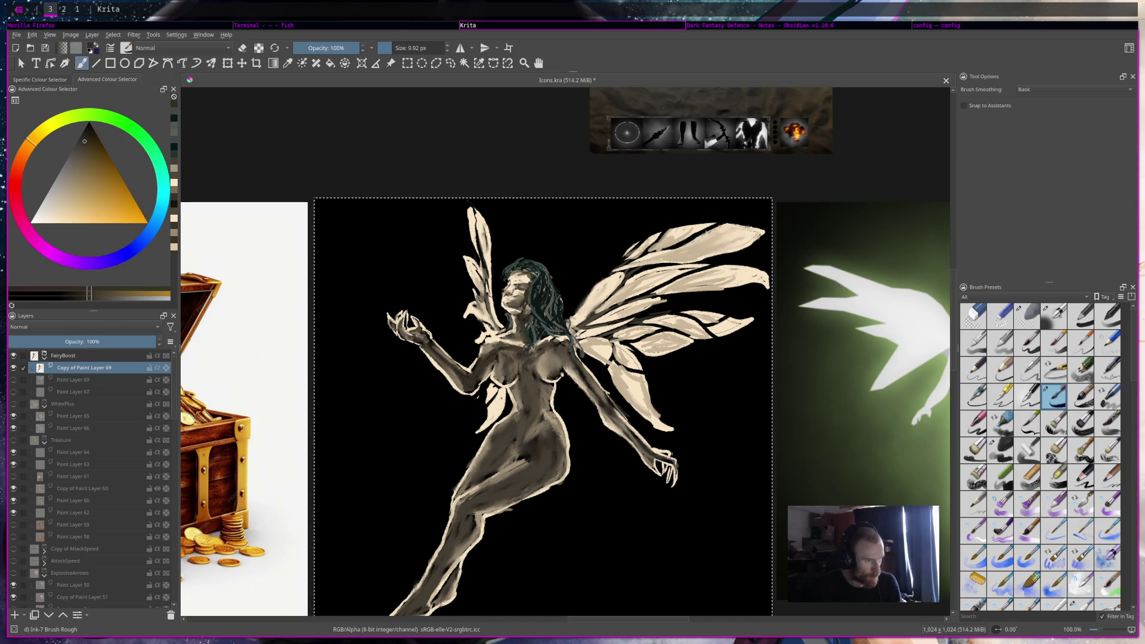
pyautogui.keyDown('ctrl'); pyautogui.click(538, 274); pyautogui.keyUp('ctrl')
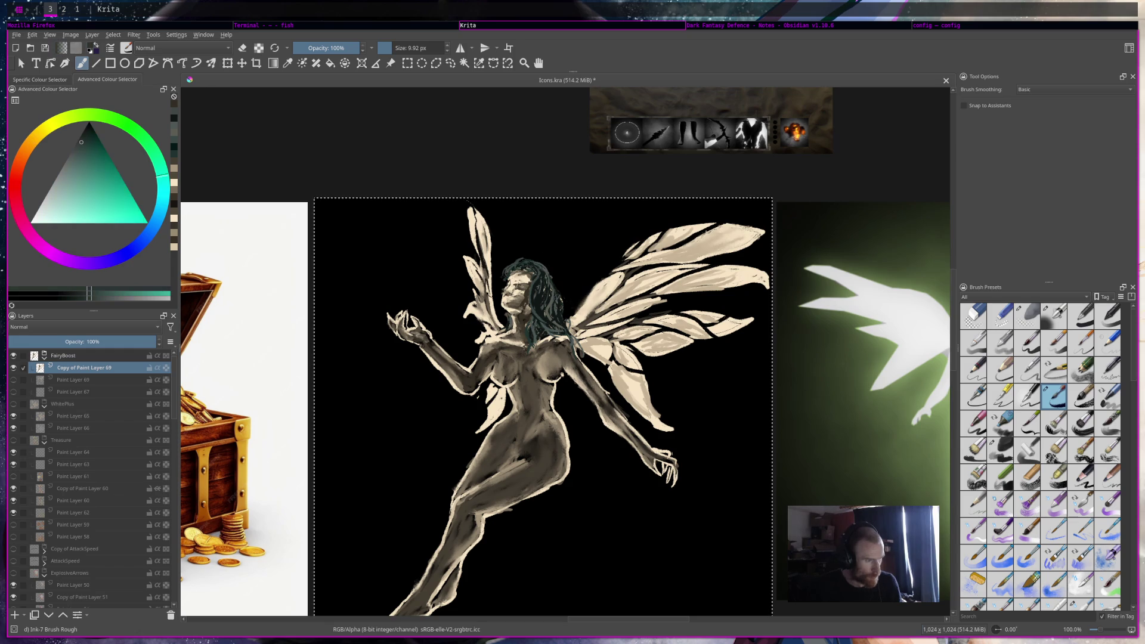
pyautogui.keyDown('ctrl'); pyautogui.click(545, 268); pyautogui.keyUp('ctrl')
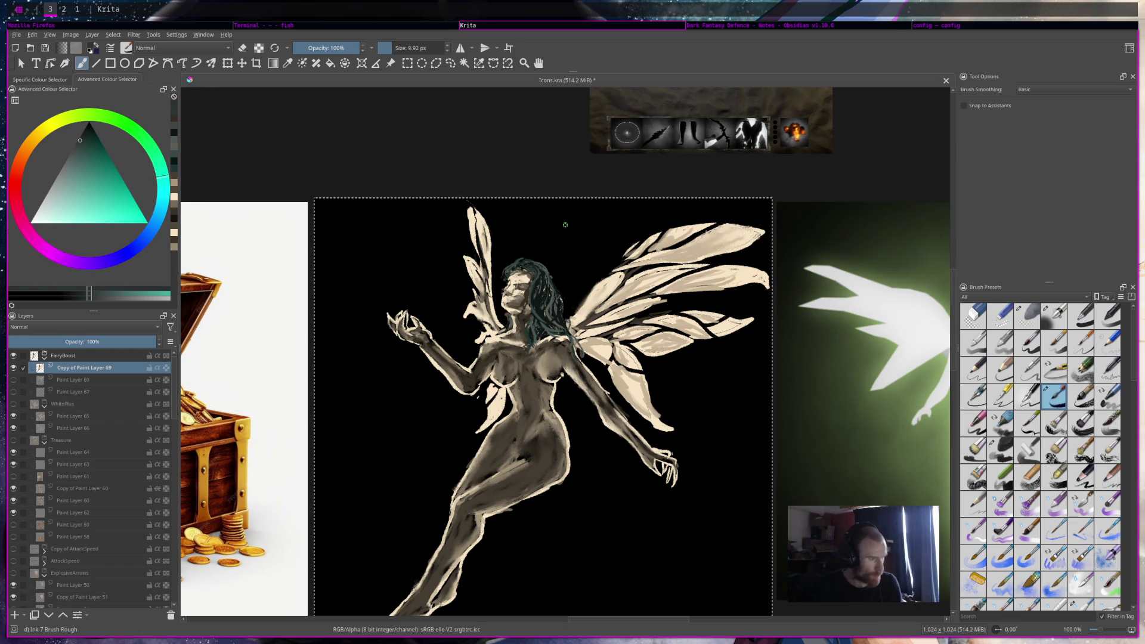
# Zoom in on the fairy and make Paint Layer 69 the active layer
pyautogui.scroll(-5, 554, 235)
pyautogui.scroll(2, 564, 224)
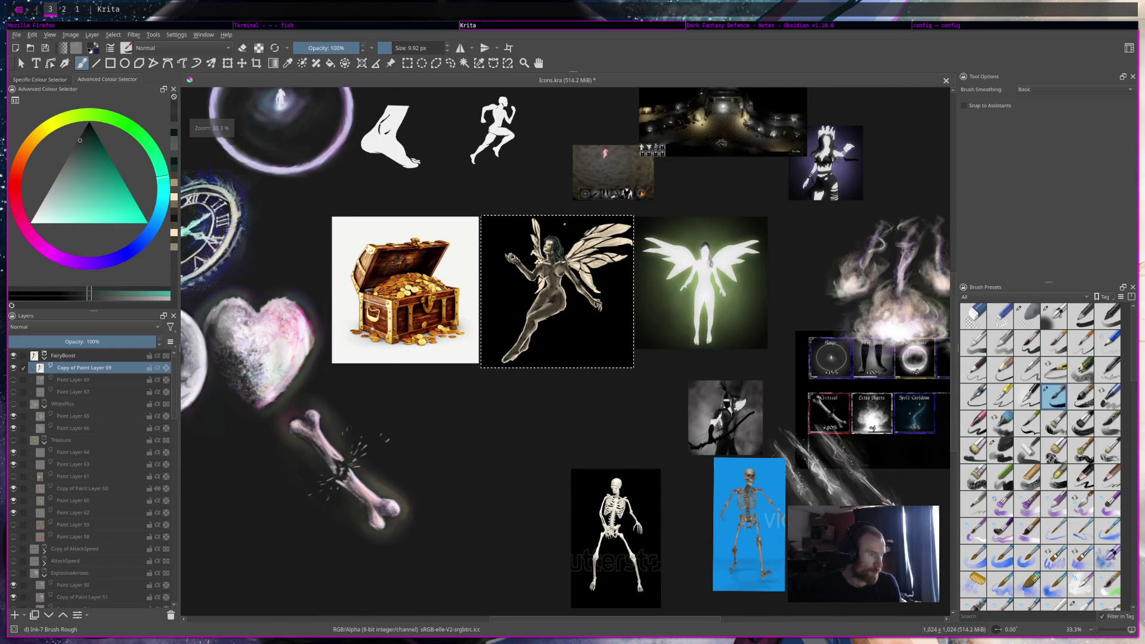
pyautogui.scroll(3, 564, 224)
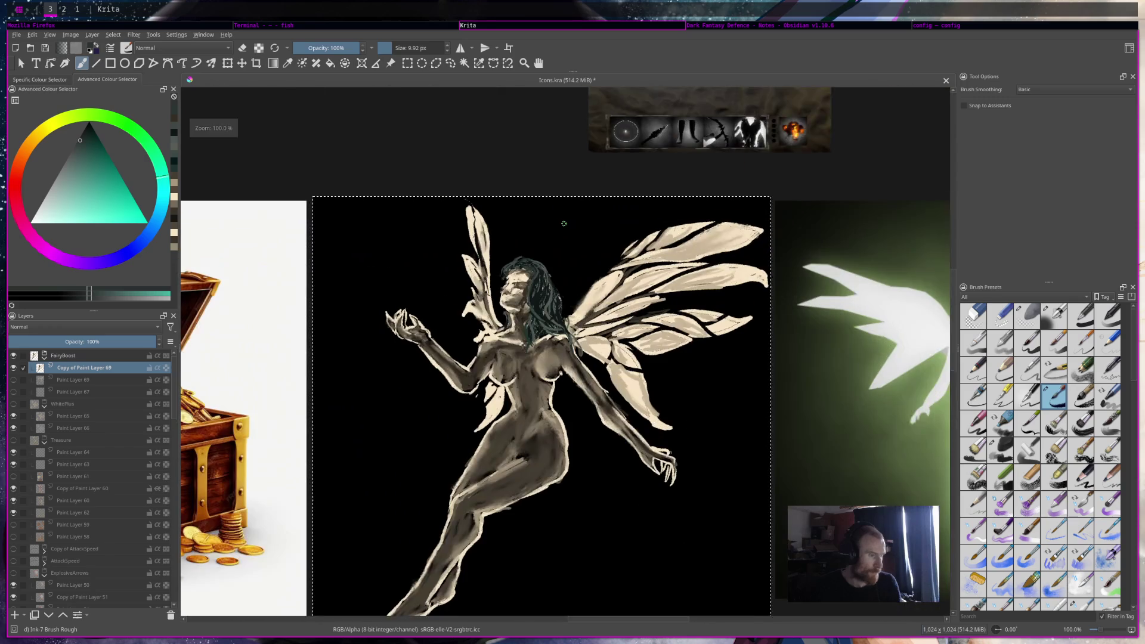
pyautogui.scroll(-1, 564, 225)
pyautogui.scroll(2, 564, 224)
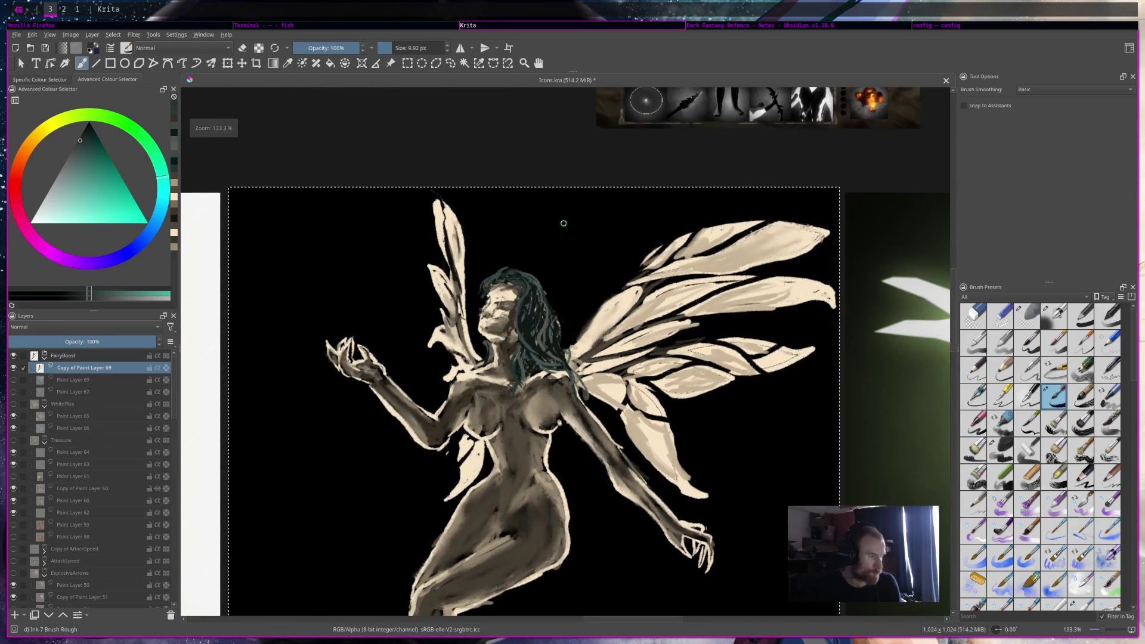
pyautogui.hotkey('ctrl', 's')
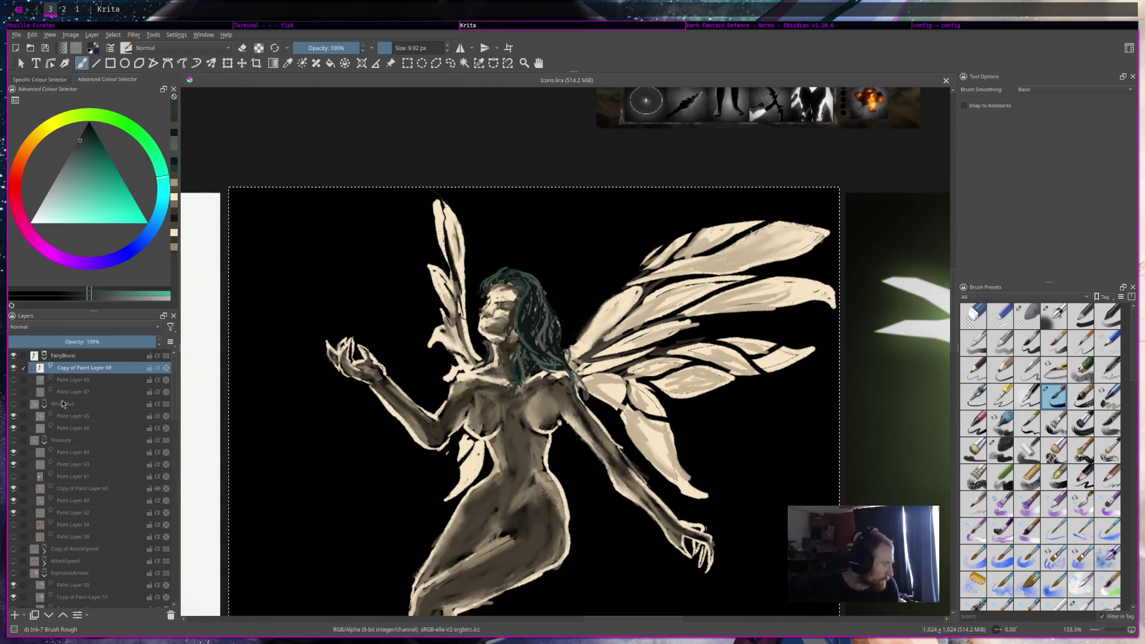
pyautogui.press('pagedown')
# Add Paint Layer 70, then duplicate Copy of Paint Layer 69 as a hidden backup
pyautogui.click(14, 614)
pyautogui.scroll(-3, 527, 437)
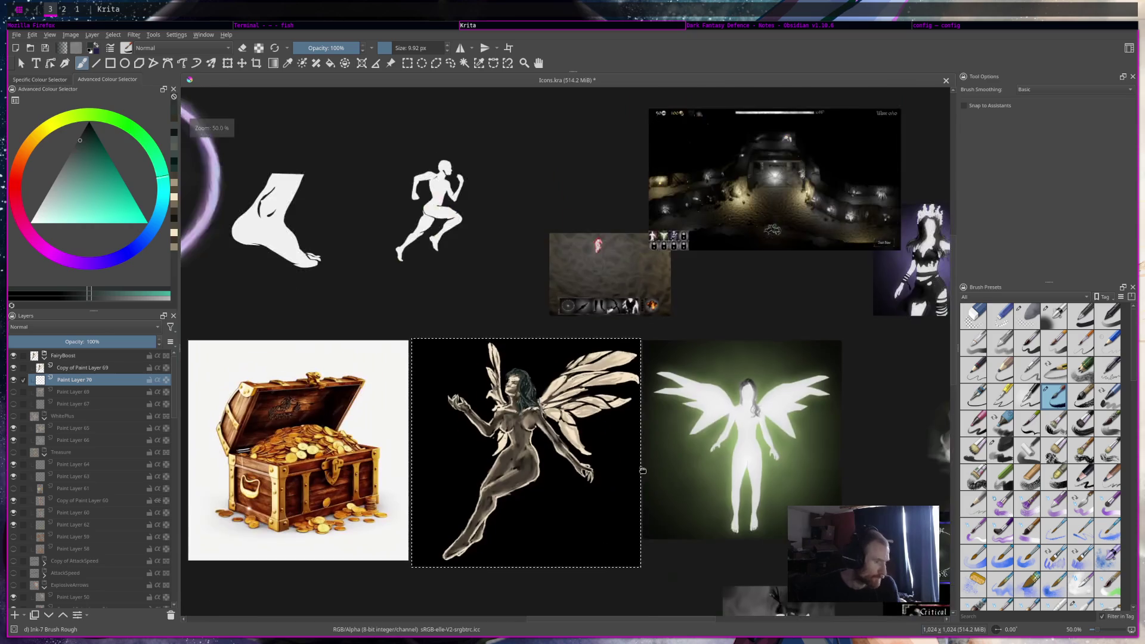
pyautogui.moveTo(527, 437); pyautogui.dragTo(603, 301)
pyautogui.click(104, 368)
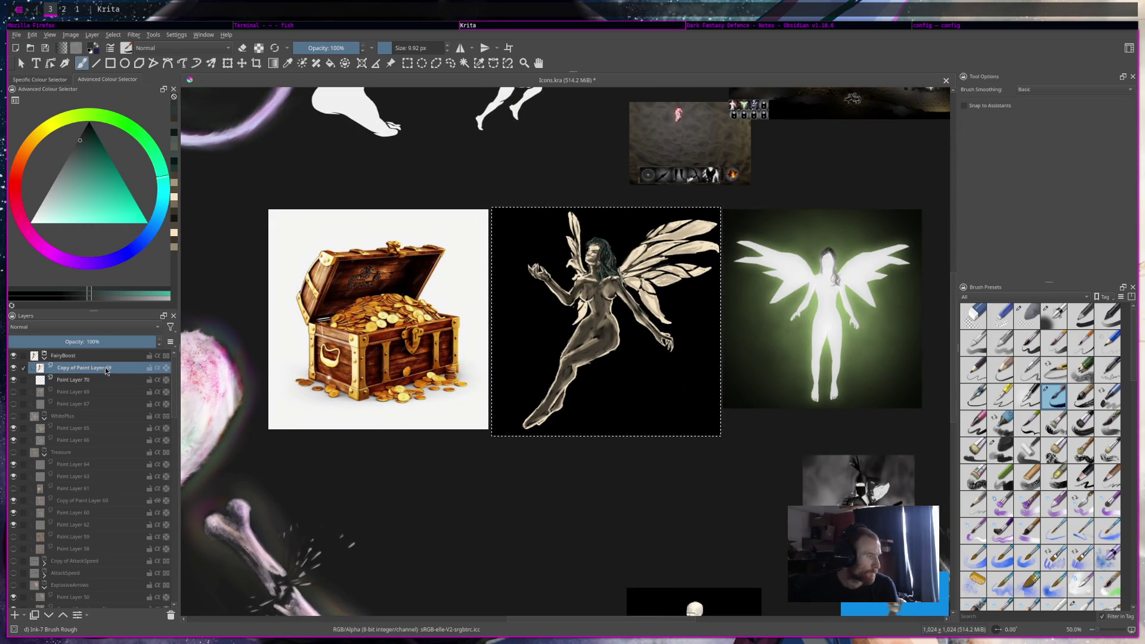
pyautogui.hotkey('ctrl', 'j')
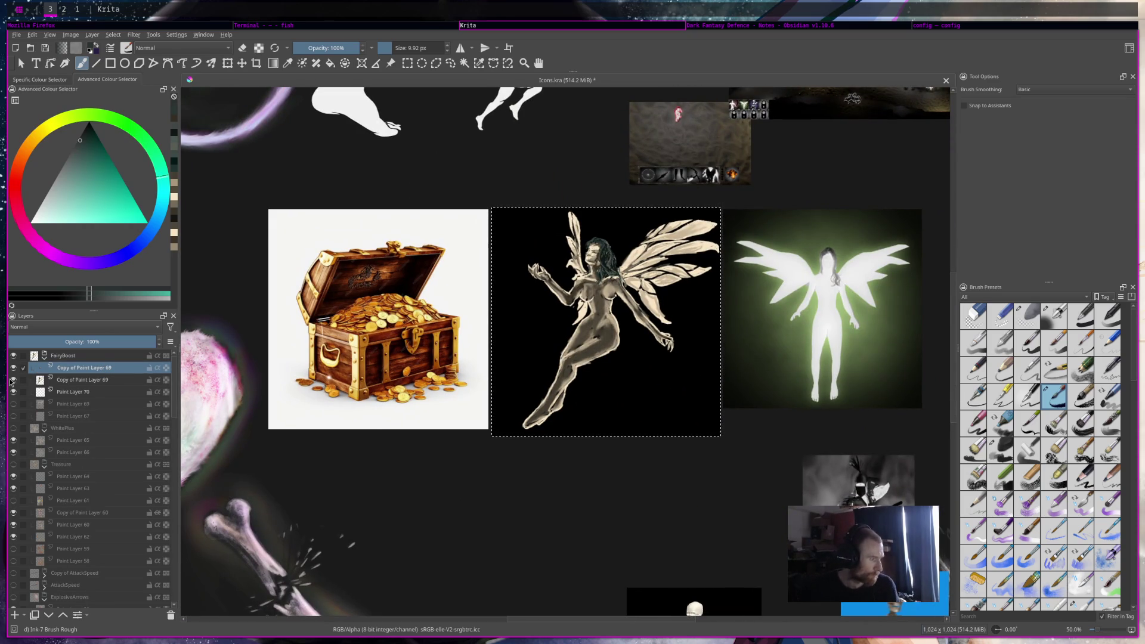
pyautogui.click(13, 379)
# Scale the fairy layer down to about 300 pixels square and apply the transform
pyautogui.click(227, 63)
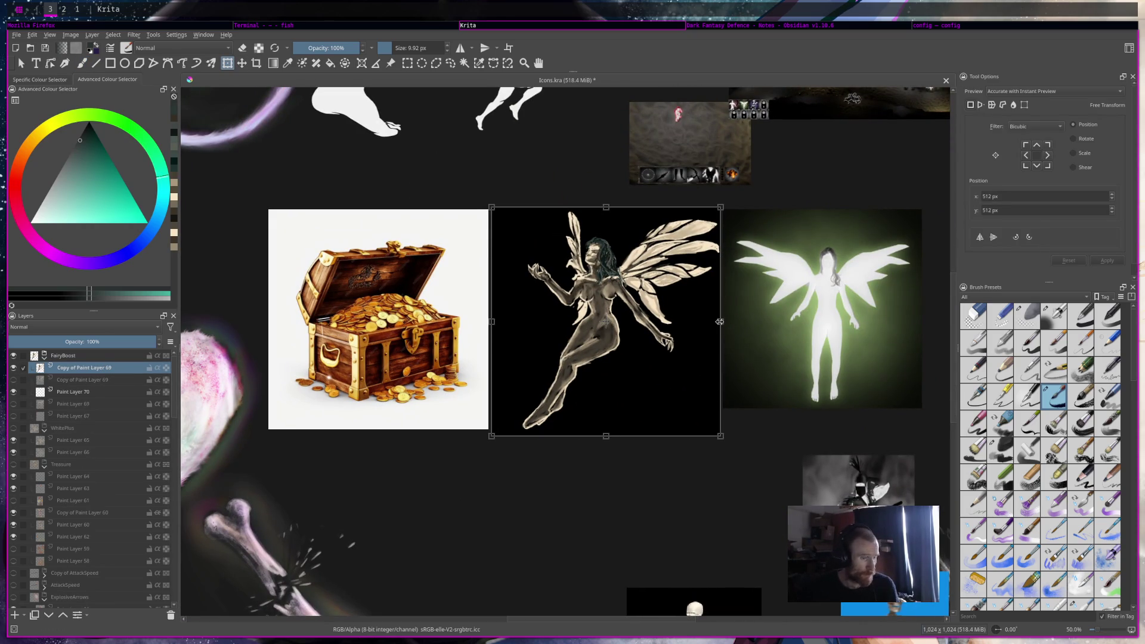
pyautogui.moveTo(720, 322)
pyautogui.mouseDown()
pyautogui.moveTo(653, 310)
pyautogui.moveTo(663, 308)
pyautogui.moveTo(676, 327)
pyautogui.moveTo(654, 325)
pyautogui.mouseUp()
pyautogui.scroll(-2, 669, 318)
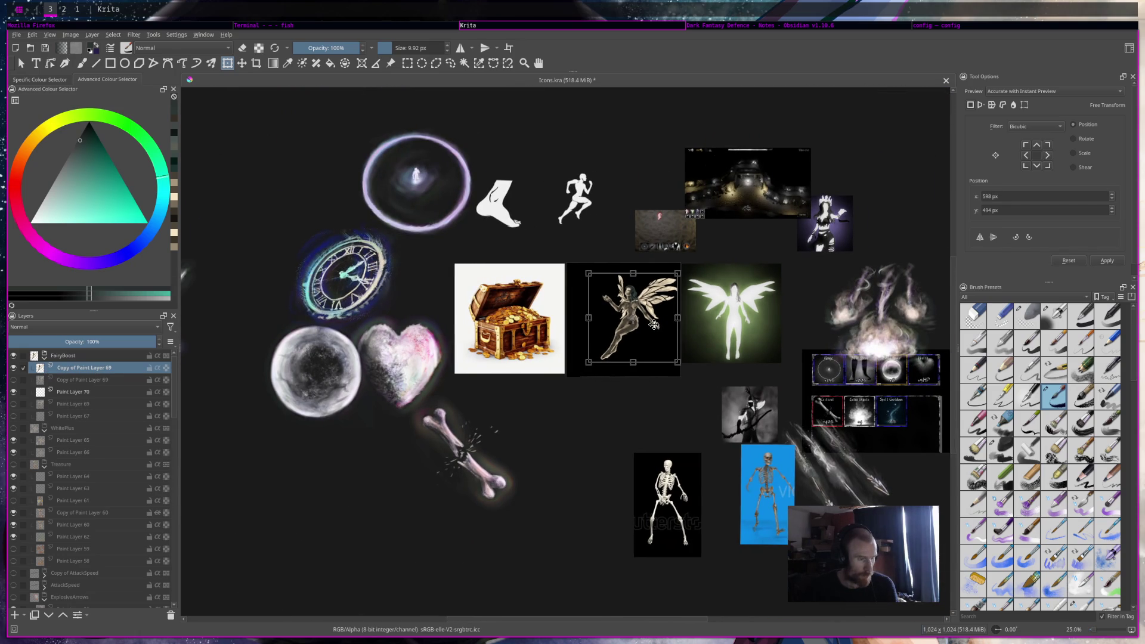
pyautogui.press('Return')
pyautogui.scroll(2, 654, 324)
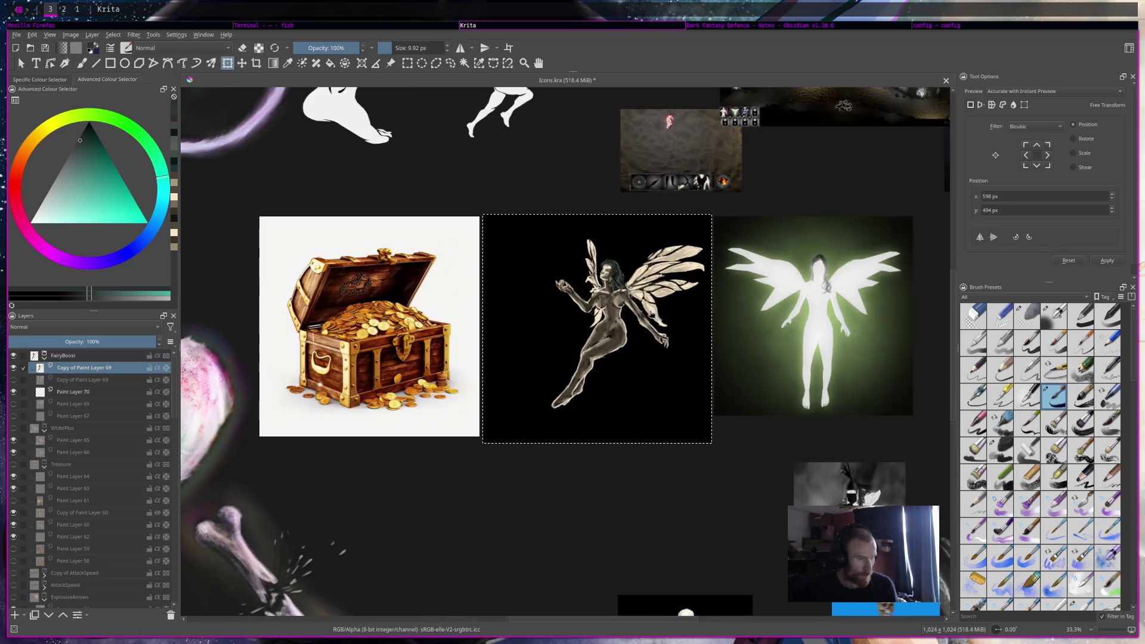
# Return to the brush and select Paint Layer 70 for painting
pyautogui.press('b')
pyautogui.click(73, 392)
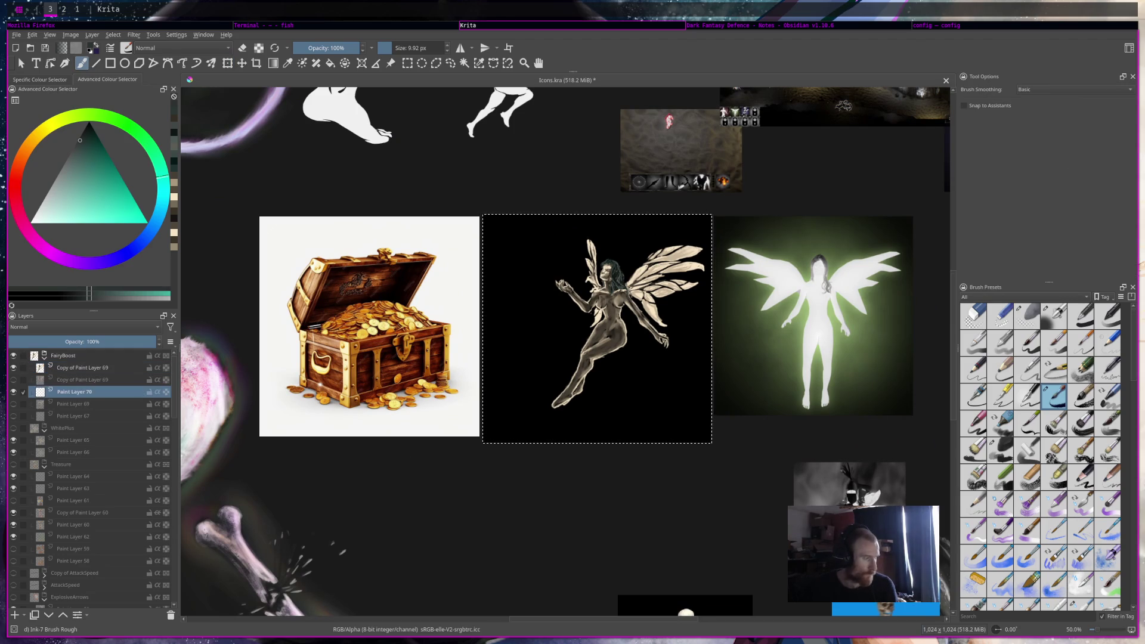
pyautogui.scroll(-10, 1104, 537)
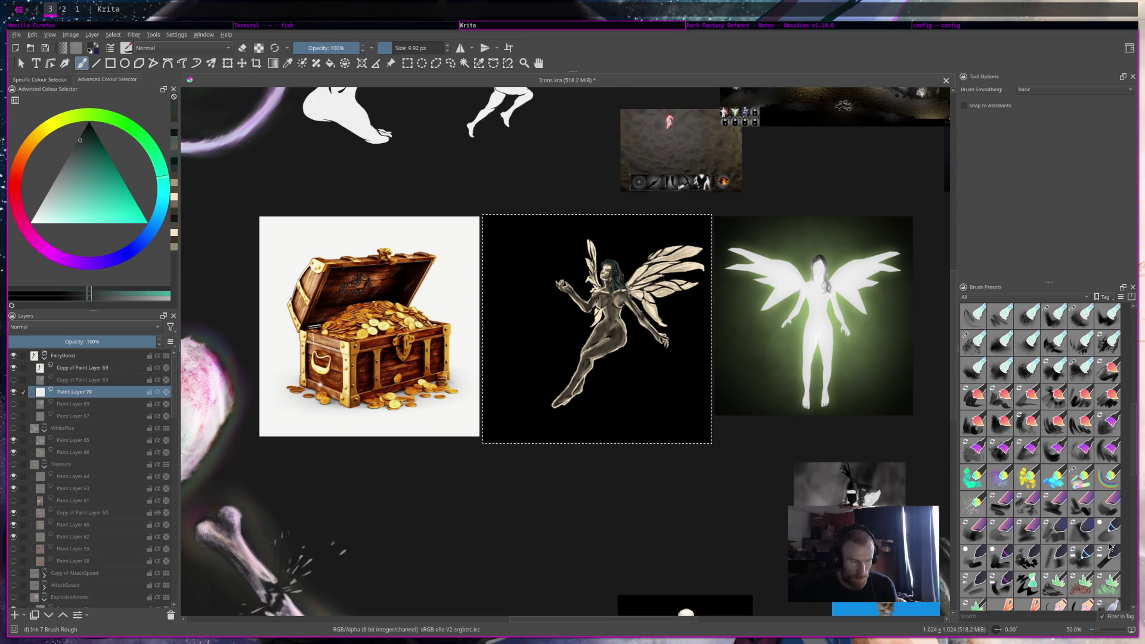
# Set up the Rainbowbrush preset at about 24 px and sample a light greyish teal
pyautogui.click(1102, 489)
pyautogui.click(1069, 477)
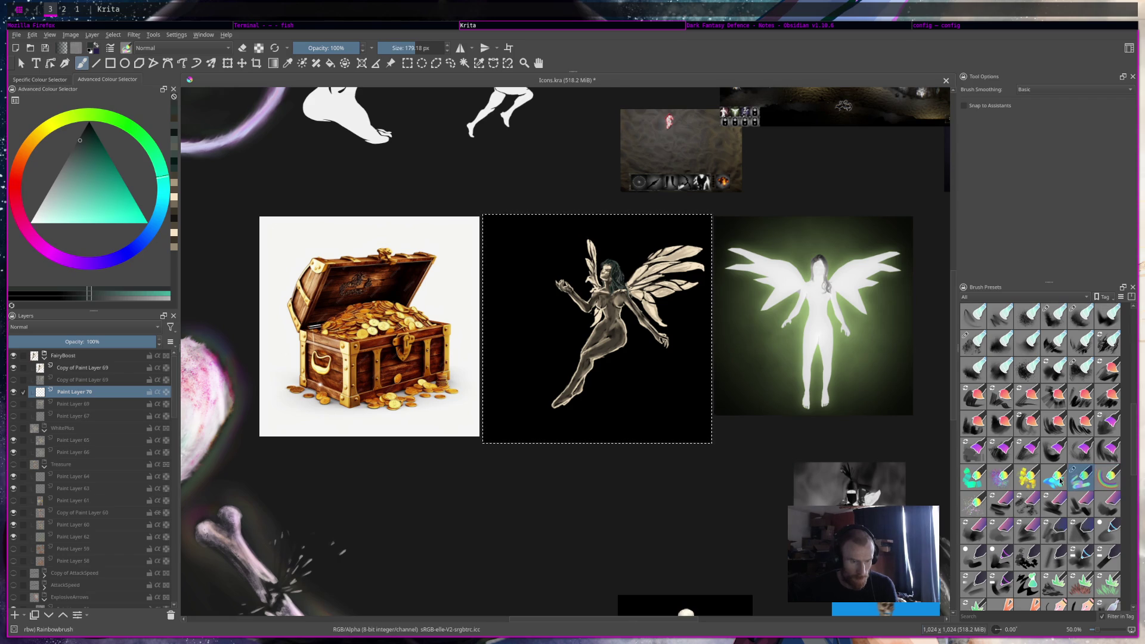
pyautogui.moveTo(408, 48); pyautogui.dragTo(394, 47)
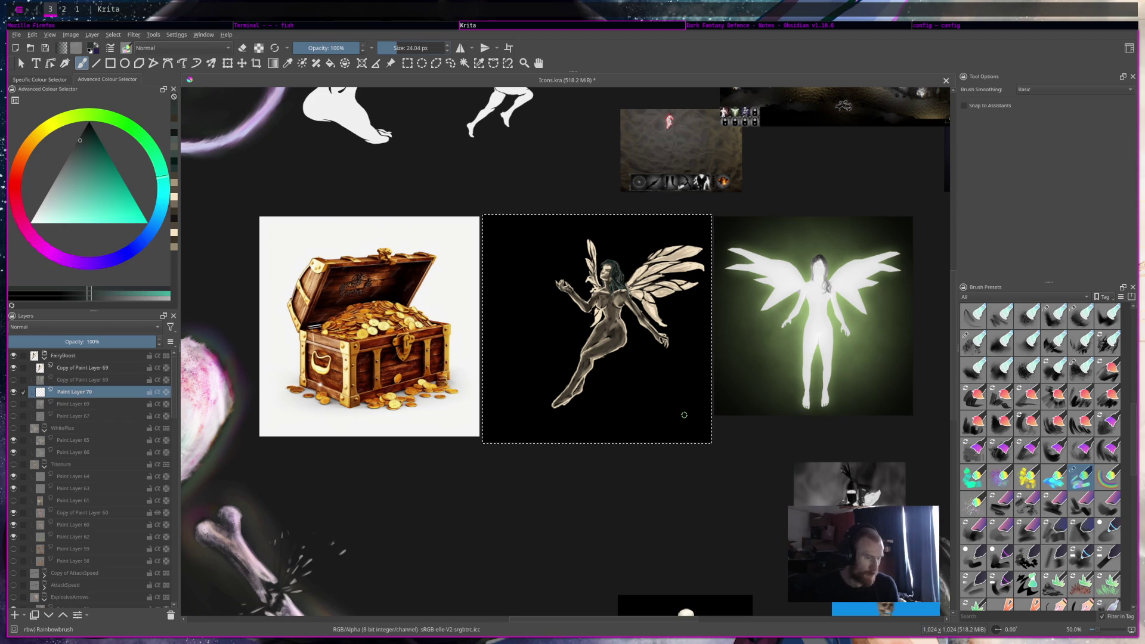
pyautogui.moveTo(683, 412); pyautogui.dragTo(627, 366)
pyautogui.keyDown('ctrl'); pyautogui.click(667, 393); pyautogui.keyUp('ctrl')
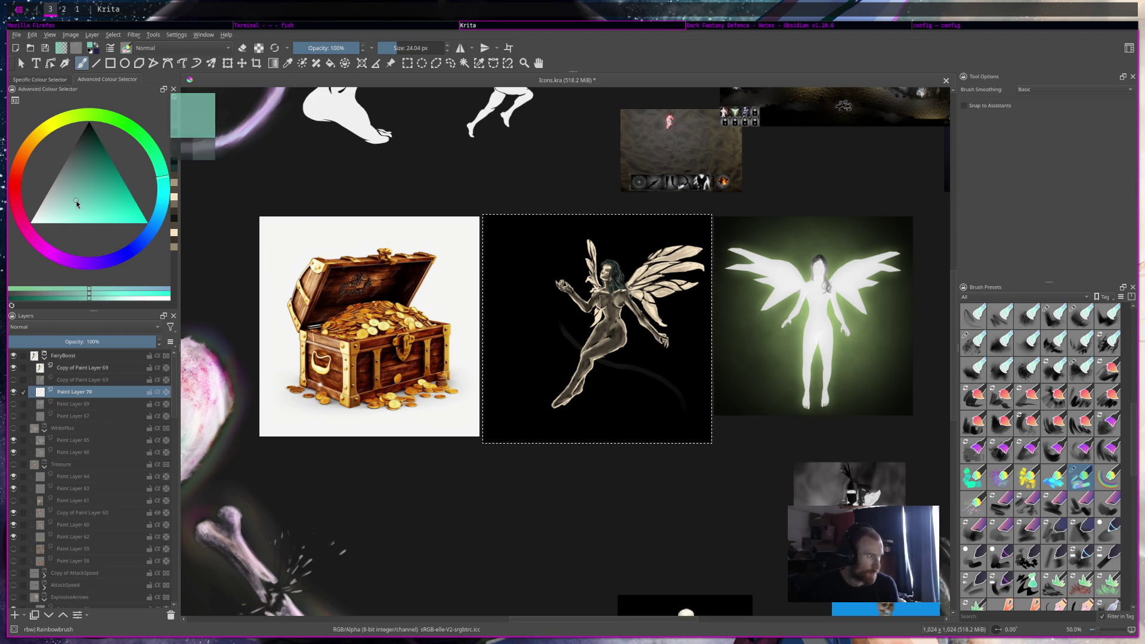
# Paint rainbow swirls curving around the fairy, strengthening the upper left at 36 px
pyautogui.moveTo(686, 414); pyautogui.dragTo(566, 337)
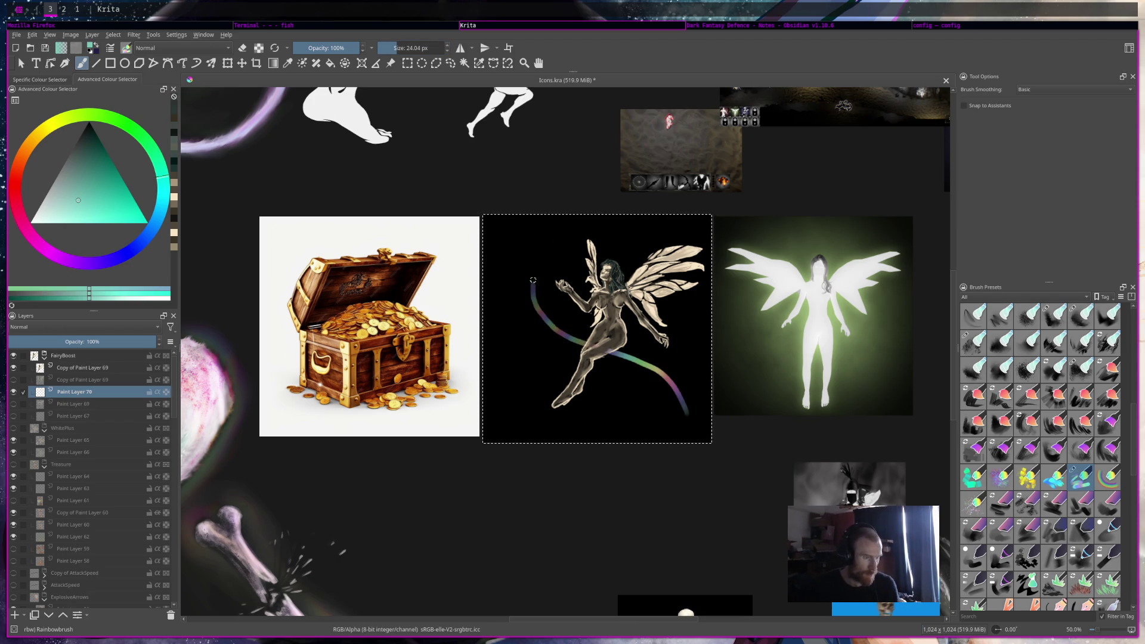
pyautogui.moveTo(532, 280); pyautogui.dragTo(541, 251)
pyautogui.moveTo(663, 426)
pyautogui.mouseDown()
pyautogui.moveTo(576, 324)
pyautogui.moveTo(606, 246)
pyautogui.mouseUp()
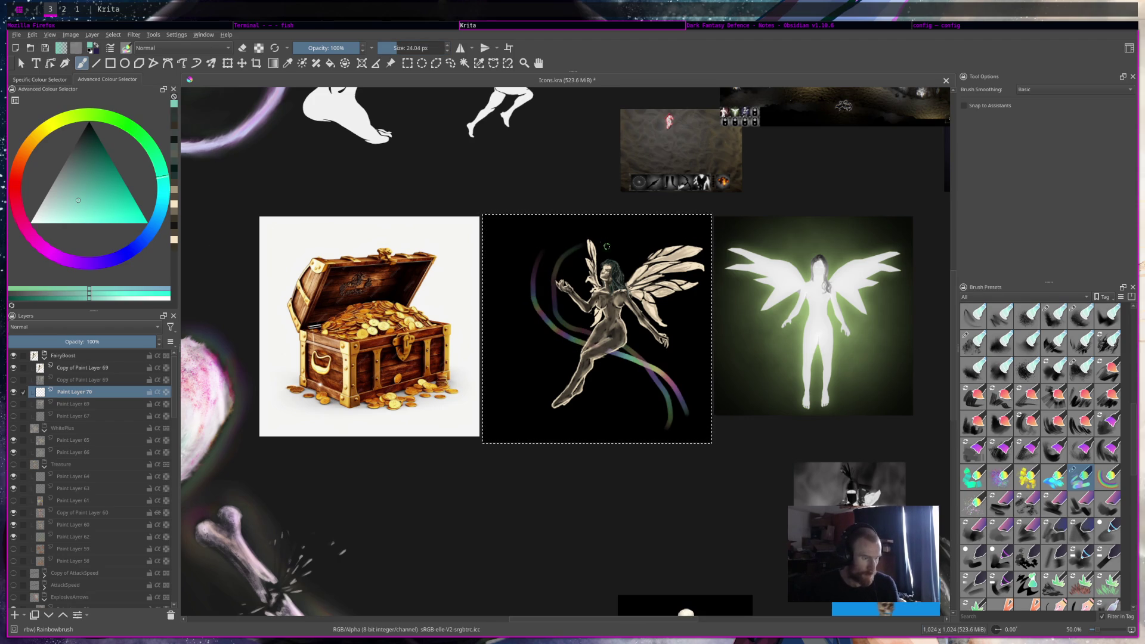
pyautogui.moveTo(697, 417)
pyautogui.mouseDown()
pyautogui.moveTo(650, 352)
pyautogui.moveTo(532, 303)
pyautogui.mouseUp()
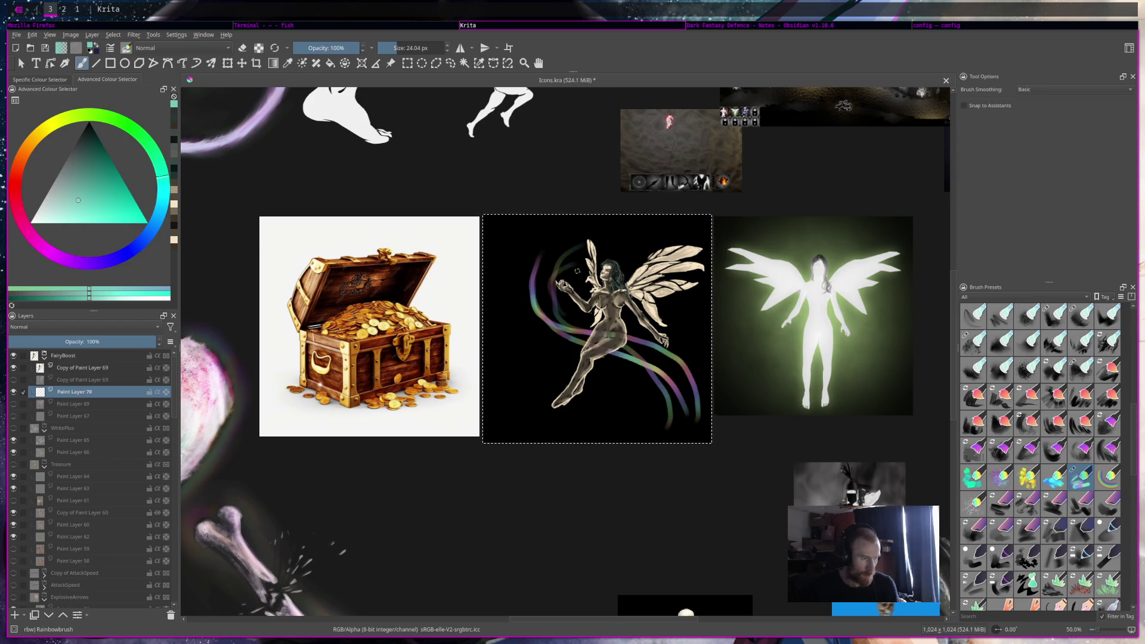
pyautogui.keyDown('shift'); pyautogui.moveTo(561, 272); pyautogui.dragTo(558, 279); pyautogui.keyUp('shift')
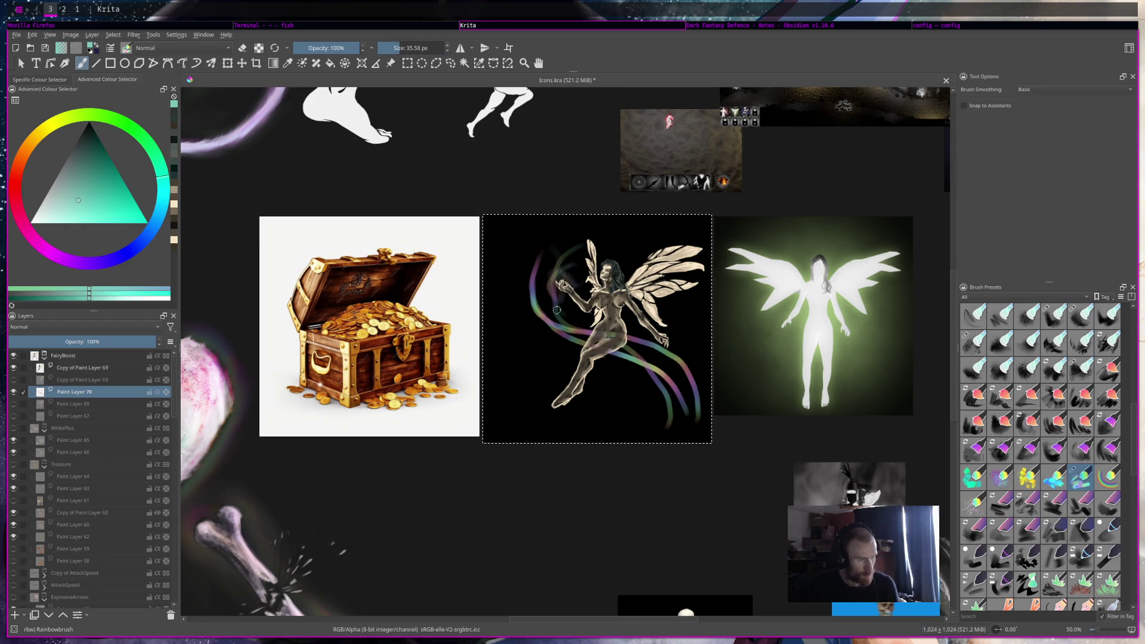
pyautogui.moveTo(569, 234); pyautogui.dragTo(550, 312)
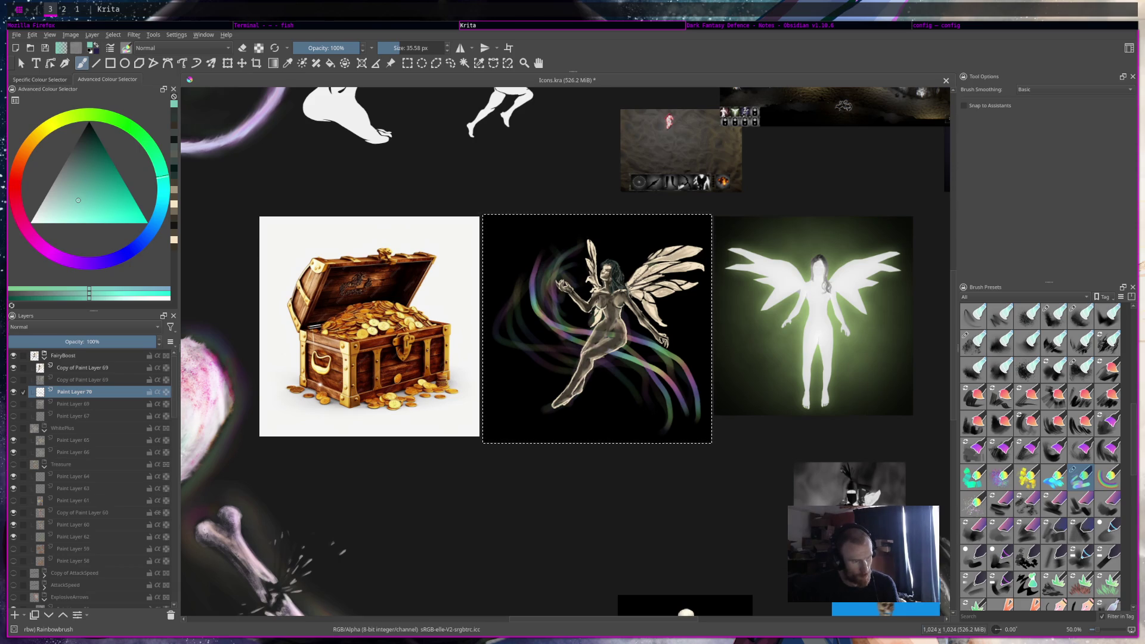
# Add faint rainbow streaks over the upper right wing, shin and lower left
pyautogui.moveTo(687, 258)
pyautogui.mouseDown()
pyautogui.moveTo(646, 268)
pyautogui.moveTo(666, 264)
pyautogui.moveTo(666, 281)
pyautogui.mouseUp()
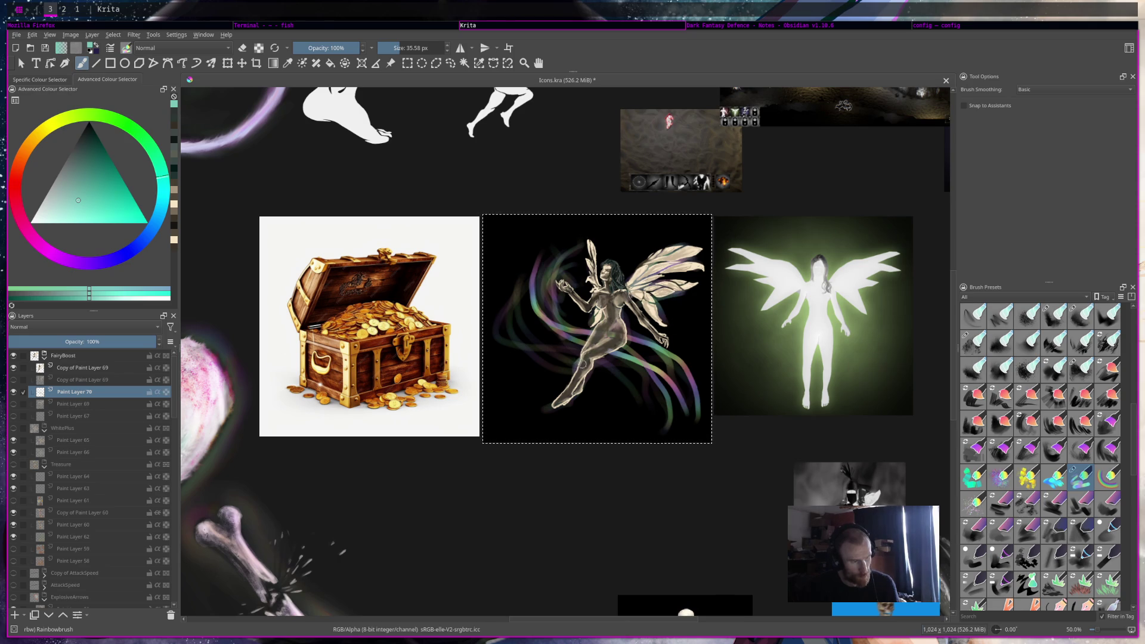
pyautogui.moveTo(574, 365); pyautogui.dragTo(579, 375)
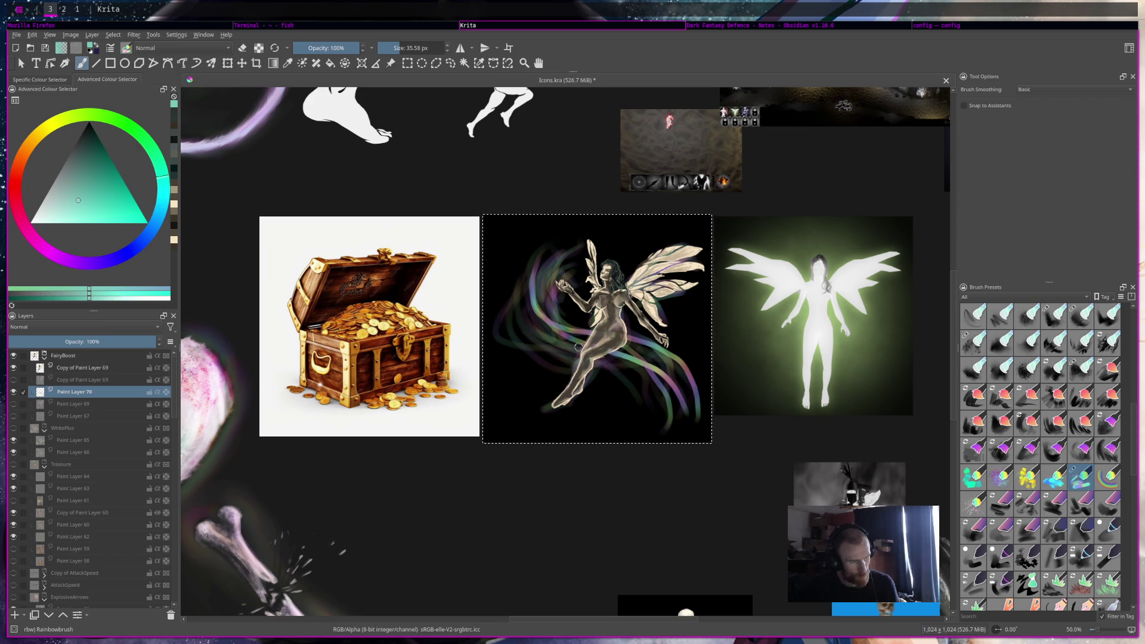
pyautogui.moveTo(519, 317); pyautogui.dragTo(503, 263)
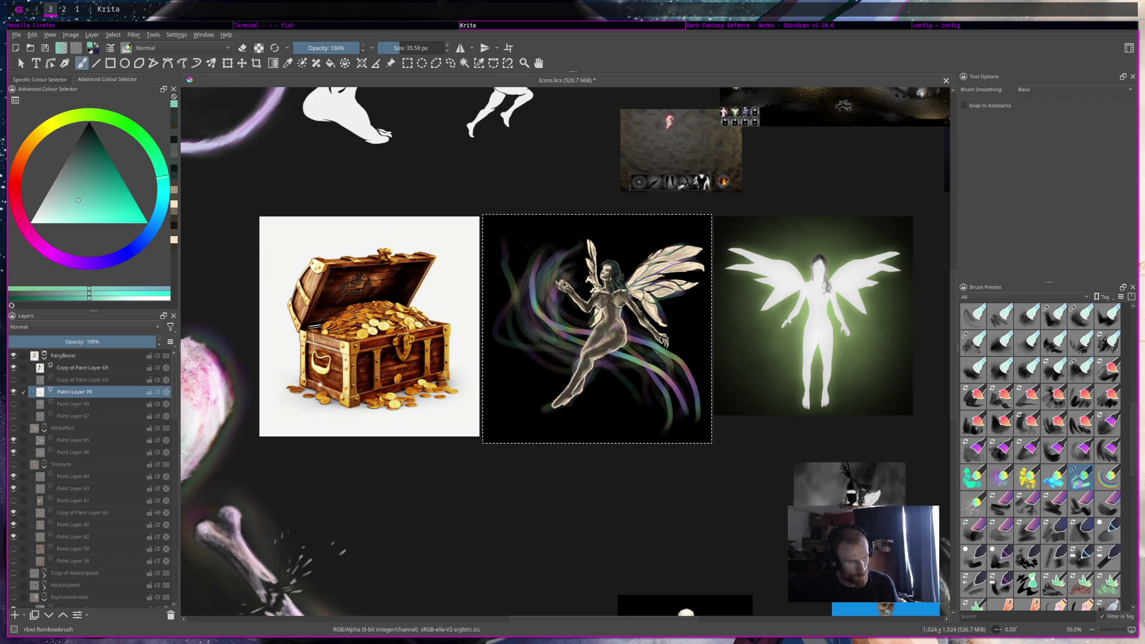
pyautogui.moveTo(623, 417); pyautogui.dragTo(583, 414)
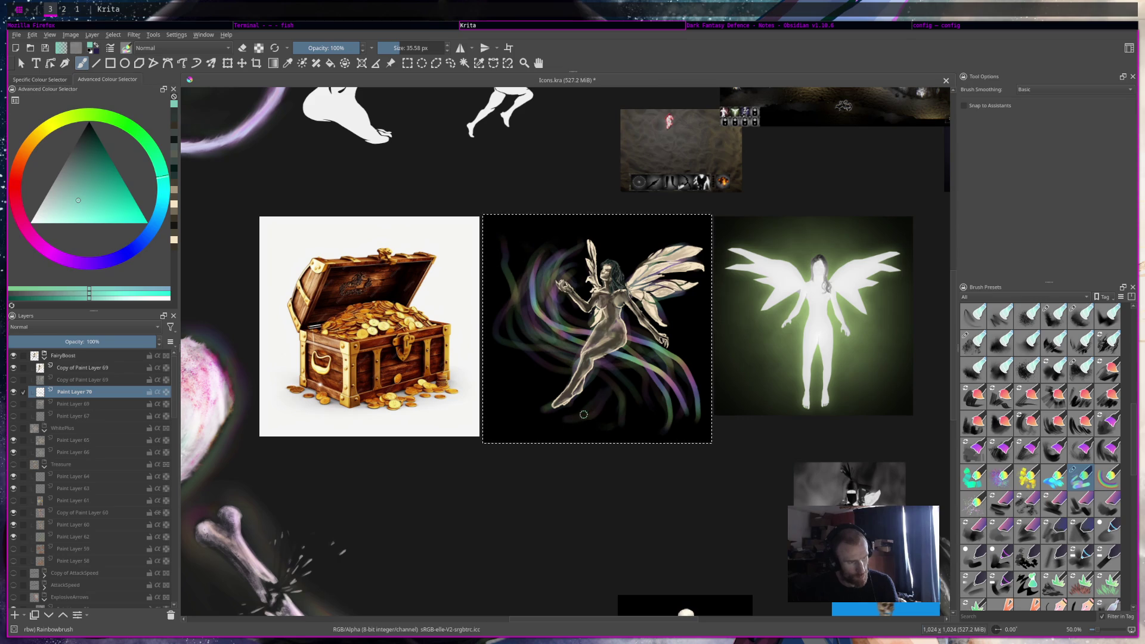
# Paint a dotted necklace, a pink chest mark and small wing and hip dabs, saving along the way
pyautogui.moveTo(605, 280); pyautogui.dragTo(607, 290)
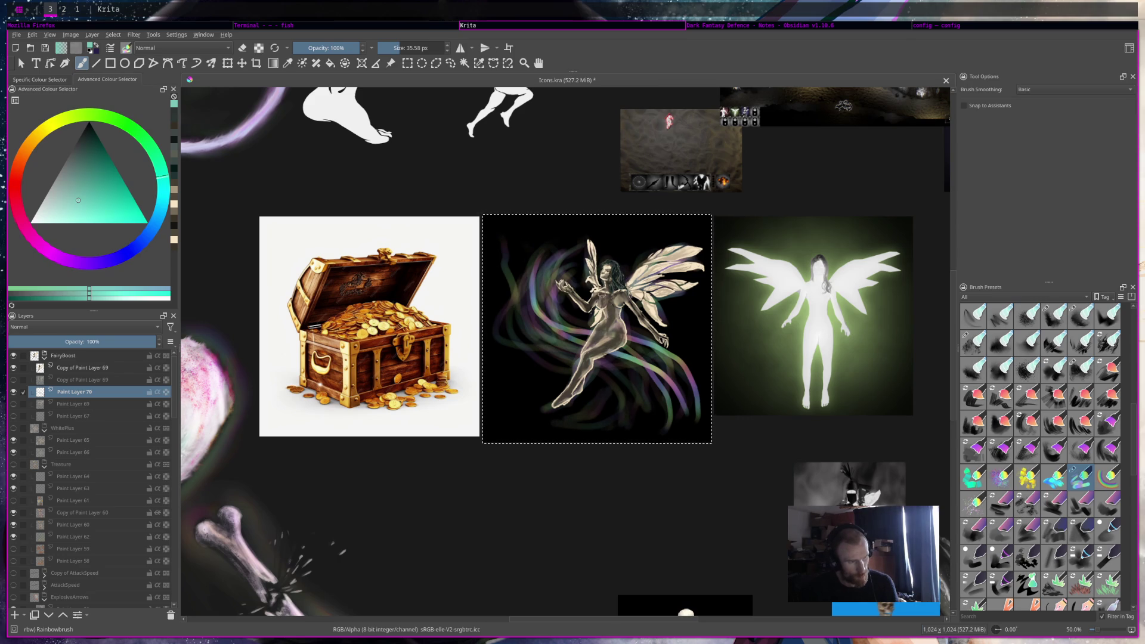
pyautogui.click(608, 302)
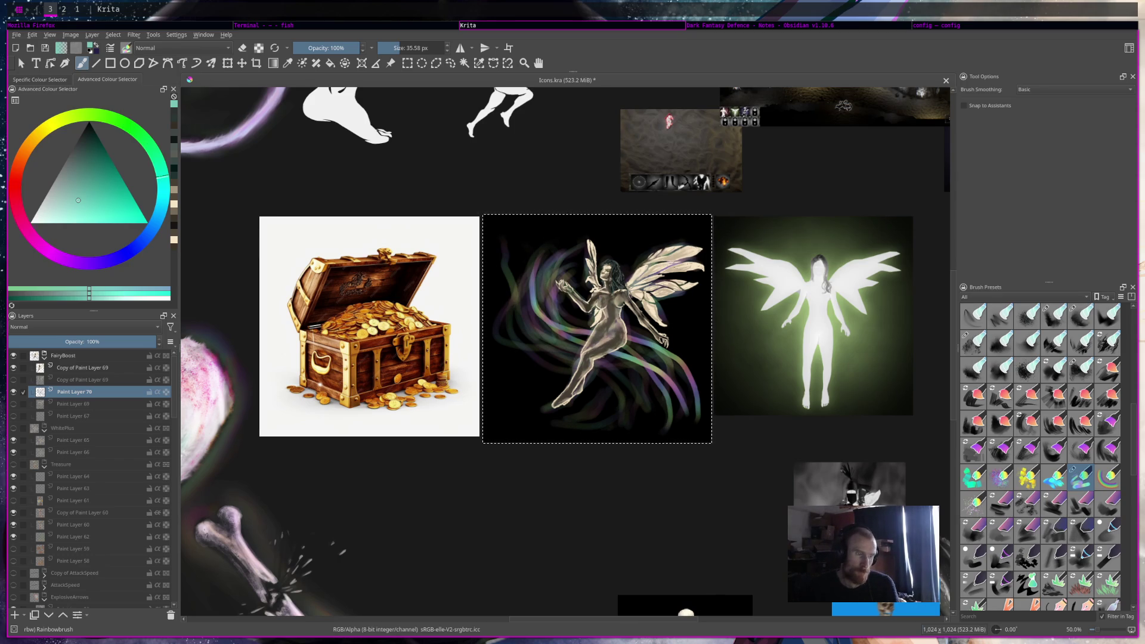
pyautogui.moveTo(591, 257); pyautogui.dragTo(596, 269)
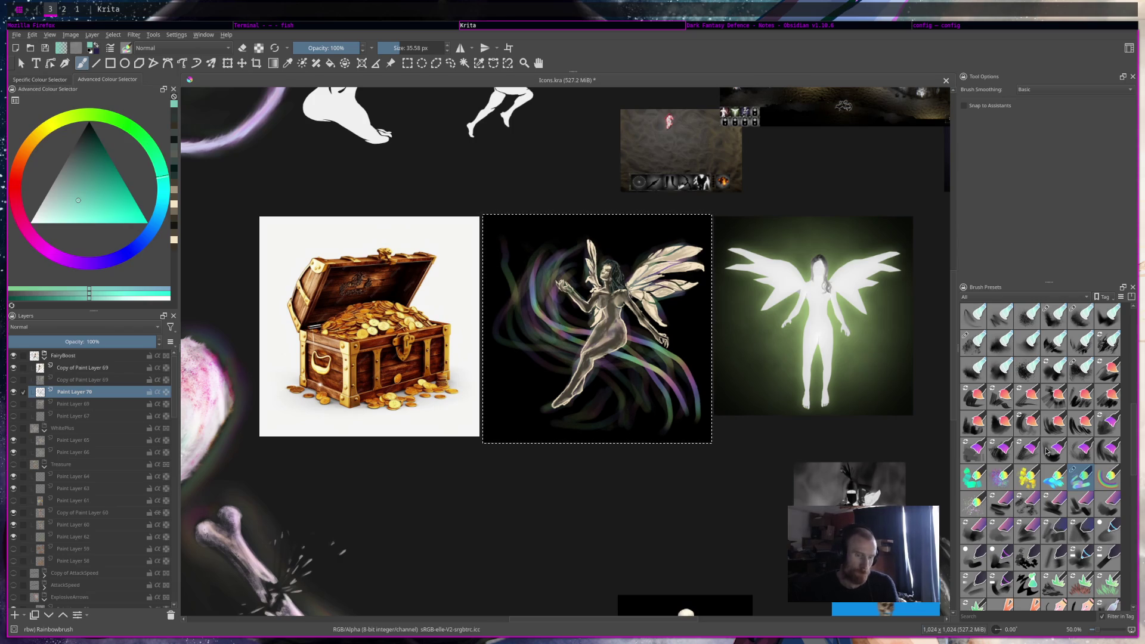
pyautogui.hotkey('ctrl', 's')
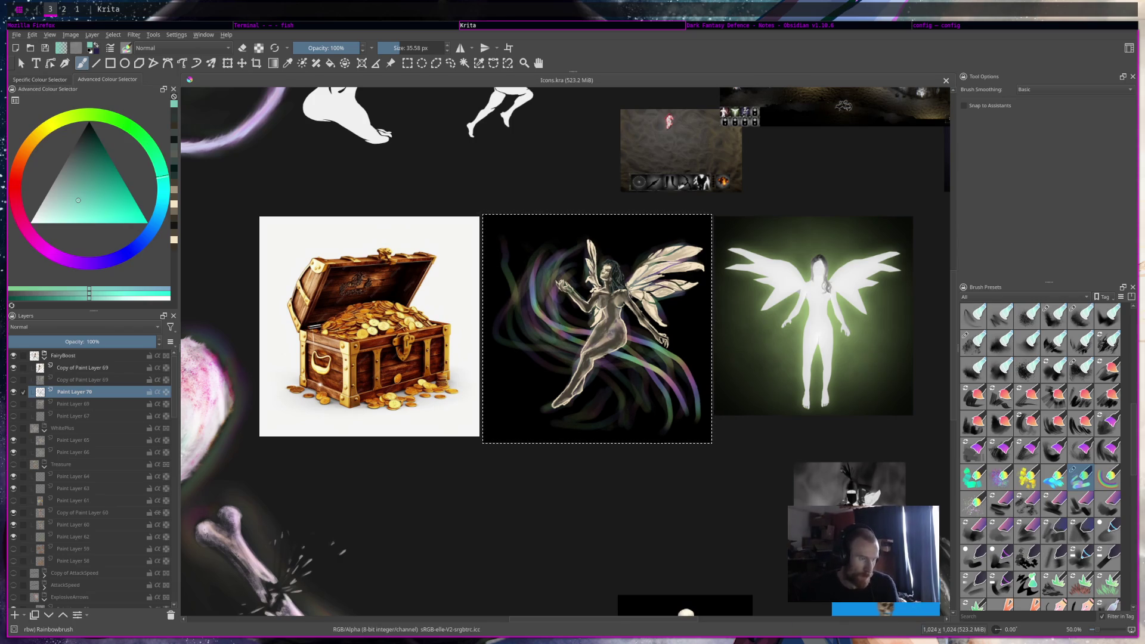
pyautogui.click(619, 335)
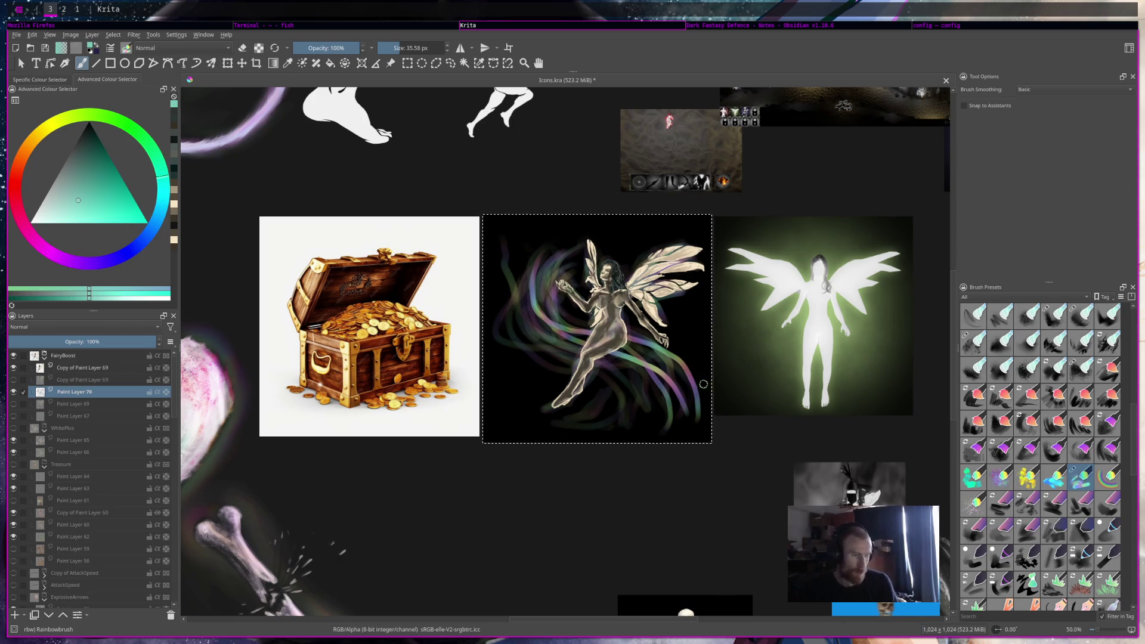
pyautogui.hotkey('ctrl', 's')
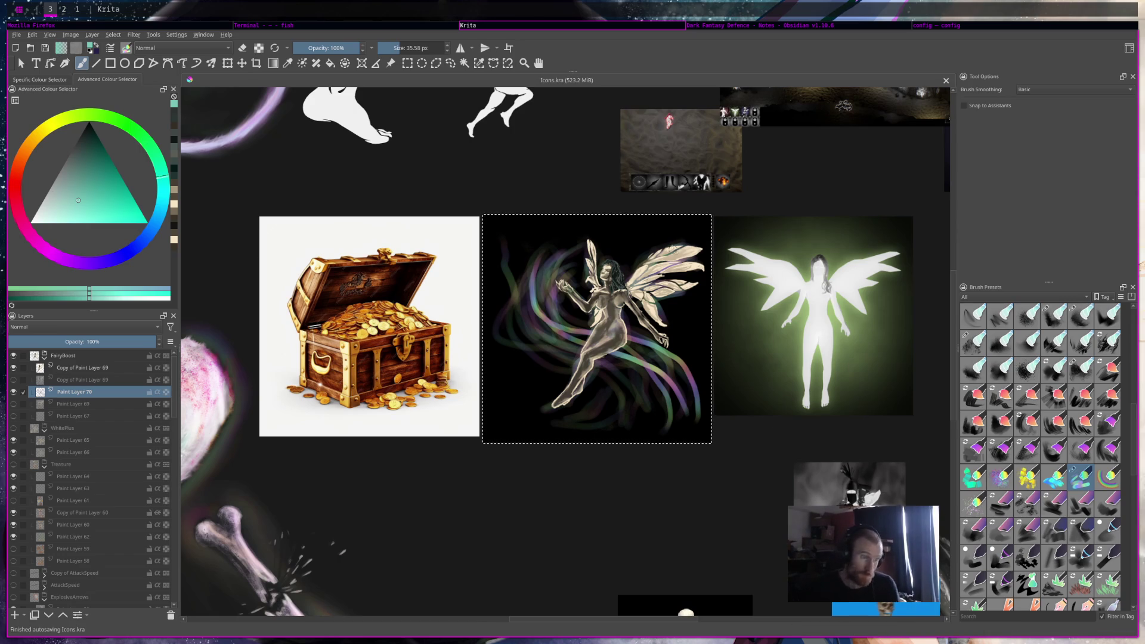
pyautogui.click(701, 249)
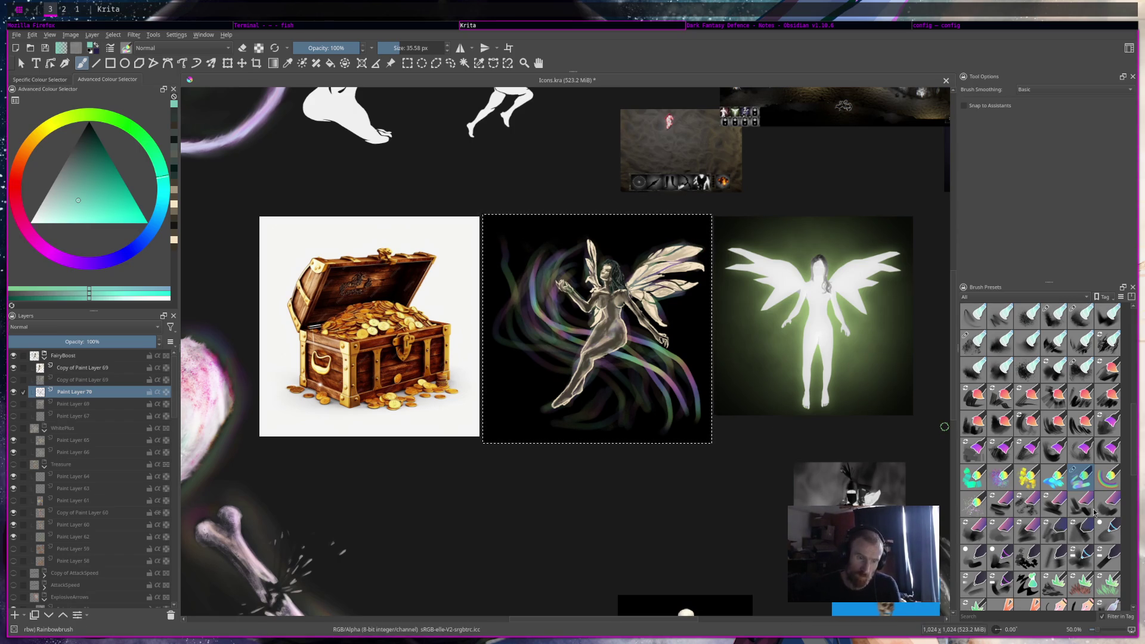
pyautogui.scroll(3, 1088, 423)
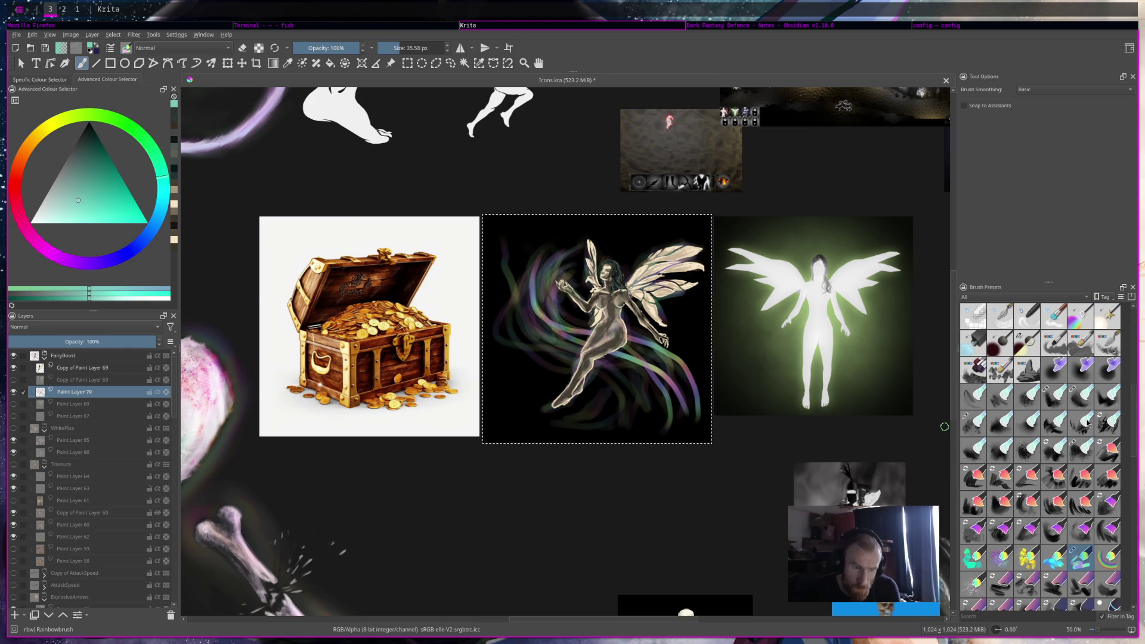
# Try the Blur Noisy and Branchy brushes, undoing the test stroke
pyautogui.click(997, 407)
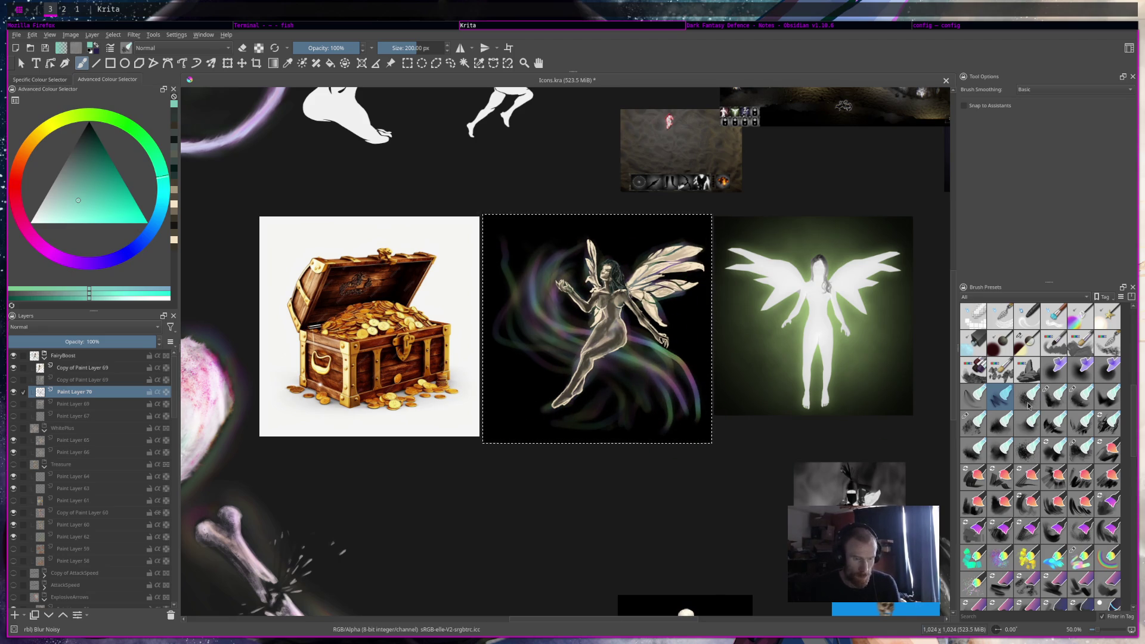
pyautogui.press('.')
pyautogui.moveTo(658, 388)
pyautogui.mouseDown()
pyautogui.moveTo(641, 427)
pyautogui.moveTo(680, 376)
pyautogui.mouseUp()
pyautogui.hotkey('ctrl', 'z')
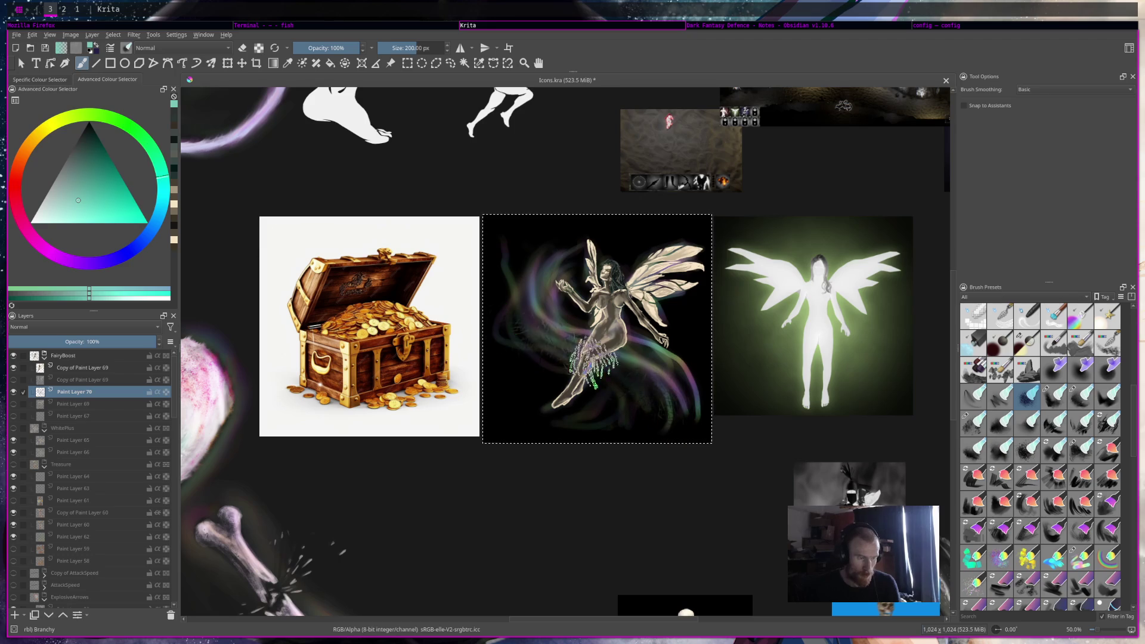
# Test a Rakeglide stroke, undo it, and sample a teal from the canvas
pyautogui.click(1103, 424)
pyautogui.moveTo(633, 385); pyautogui.dragTo(534, 350)
pyautogui.hotkey('ctrl', 'z')
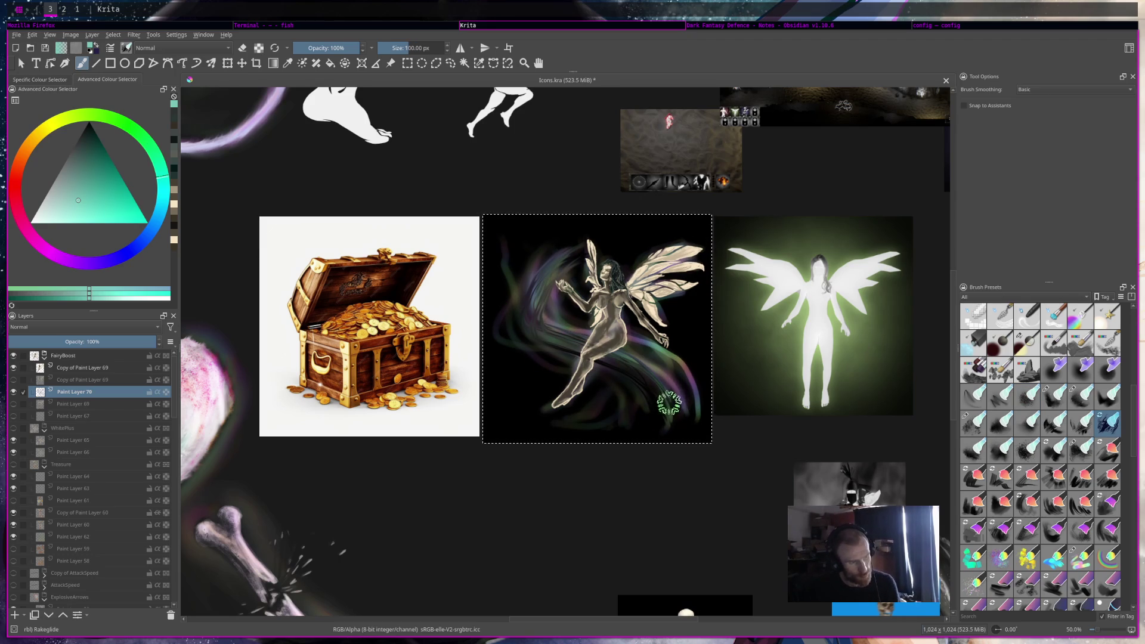
pyautogui.press('ctrl')
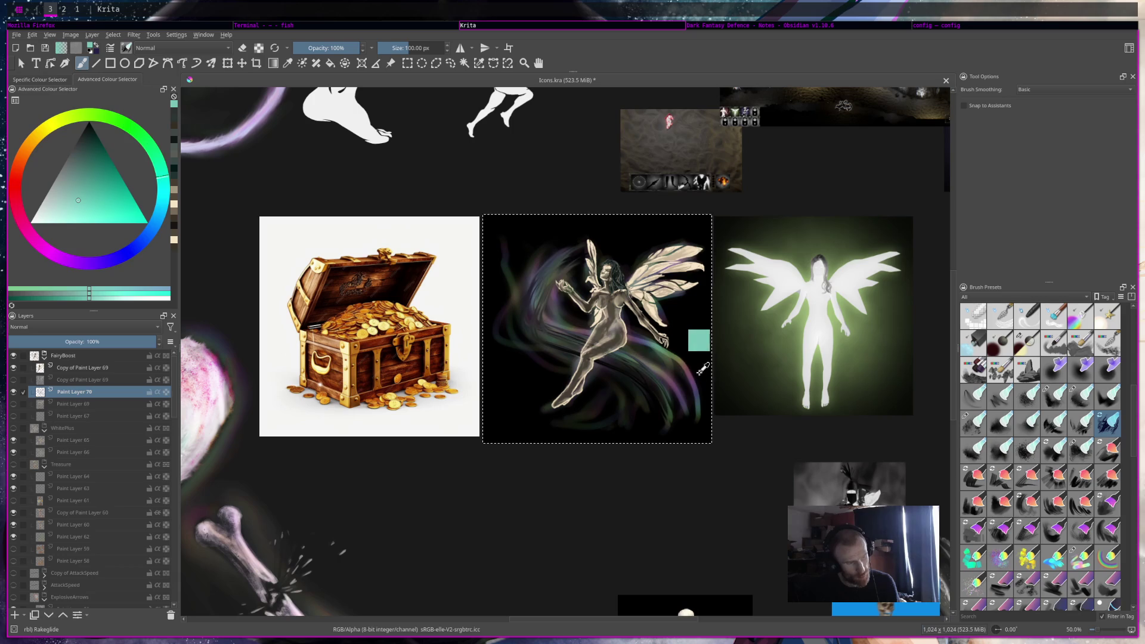
# Try the Frosty, Rake and Smoothgrit presets and save the icon
pyautogui.click(973, 423)
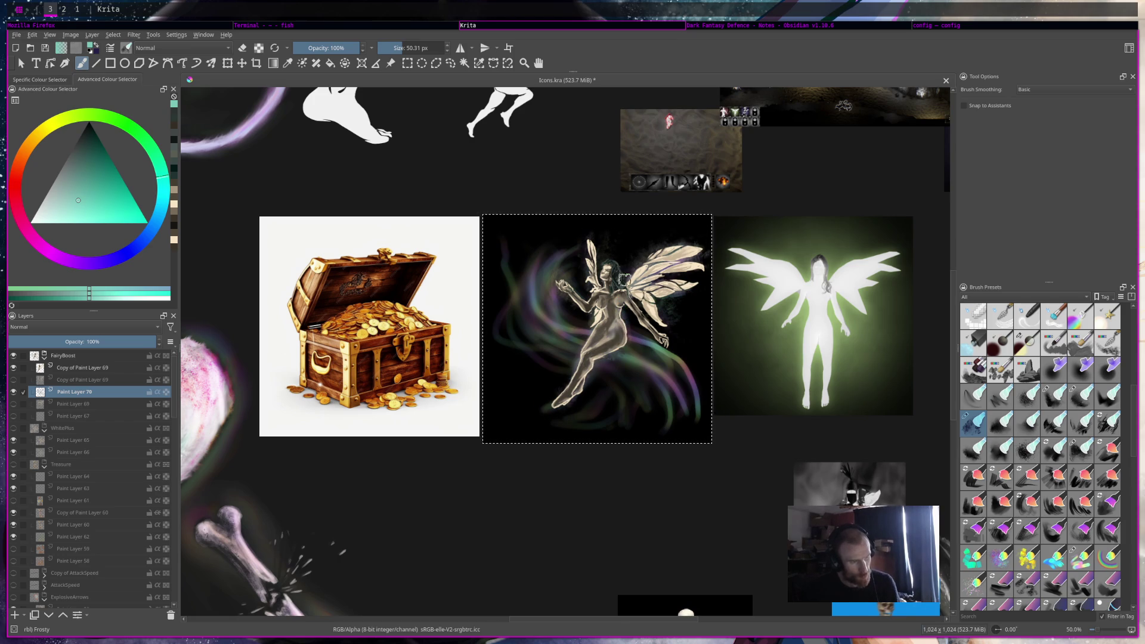
pyautogui.hotkey('ctrl', 's')
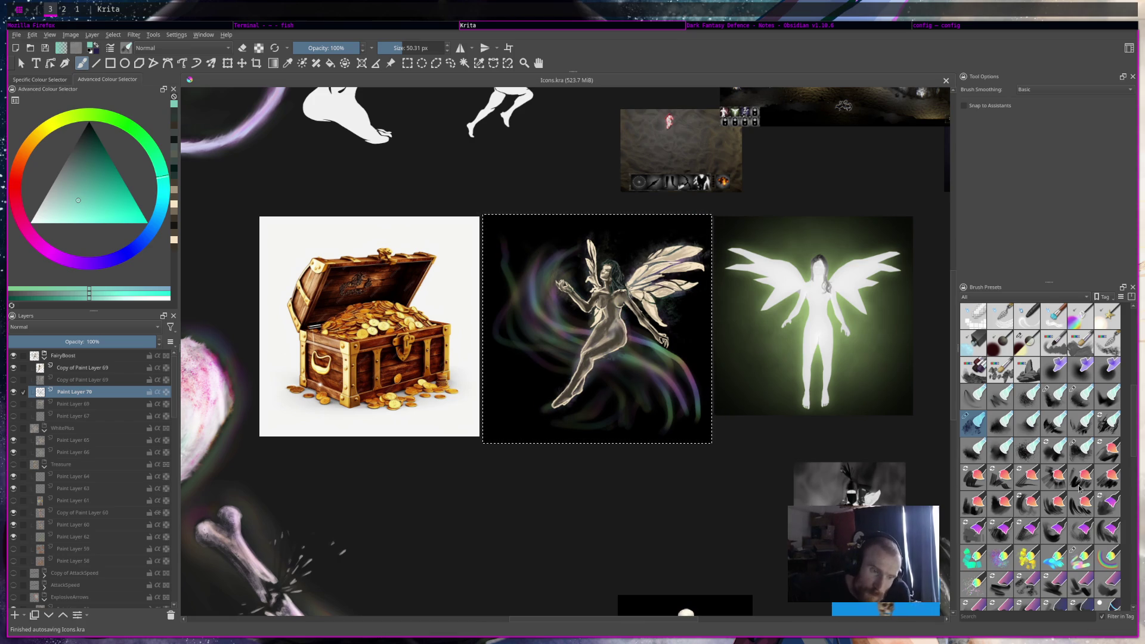
pyautogui.click(1054, 422)
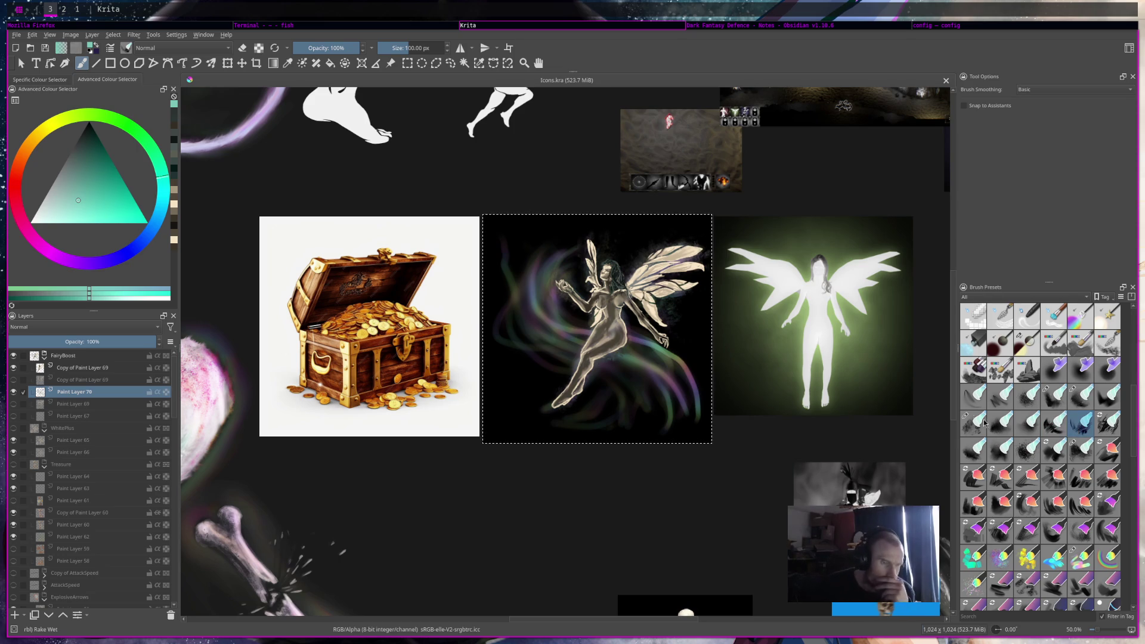
pyautogui.click(1007, 451)
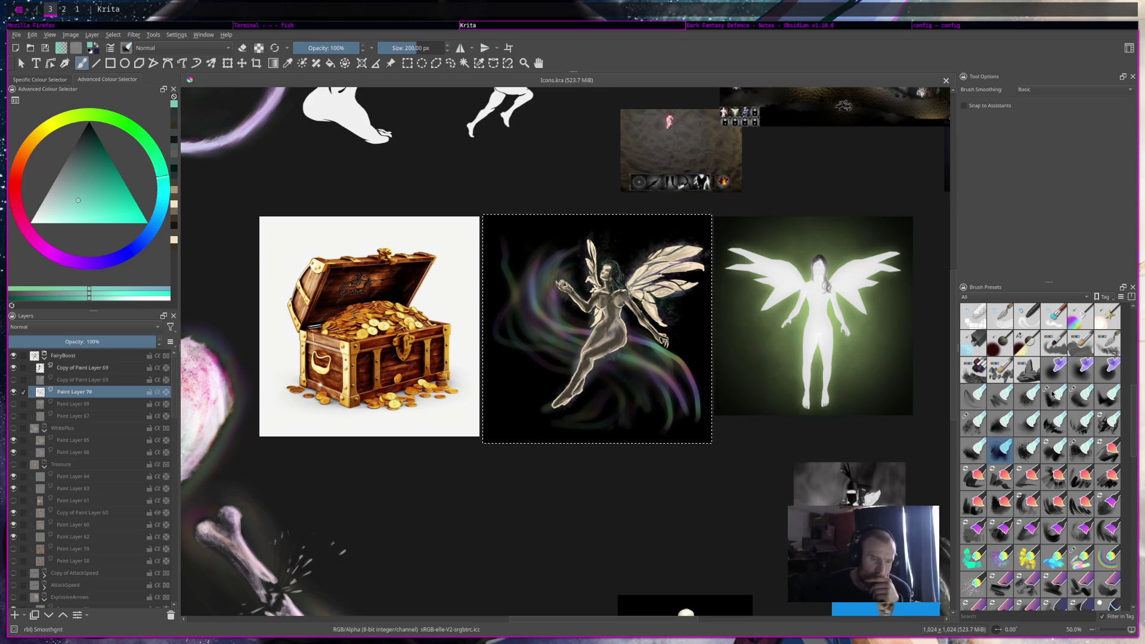
pyautogui.scroll(3, 1035, 373)
# Blur the fairy's glow, the purple-green swirl and her torso with Blender Blur, then save
pyautogui.click(1080, 369)
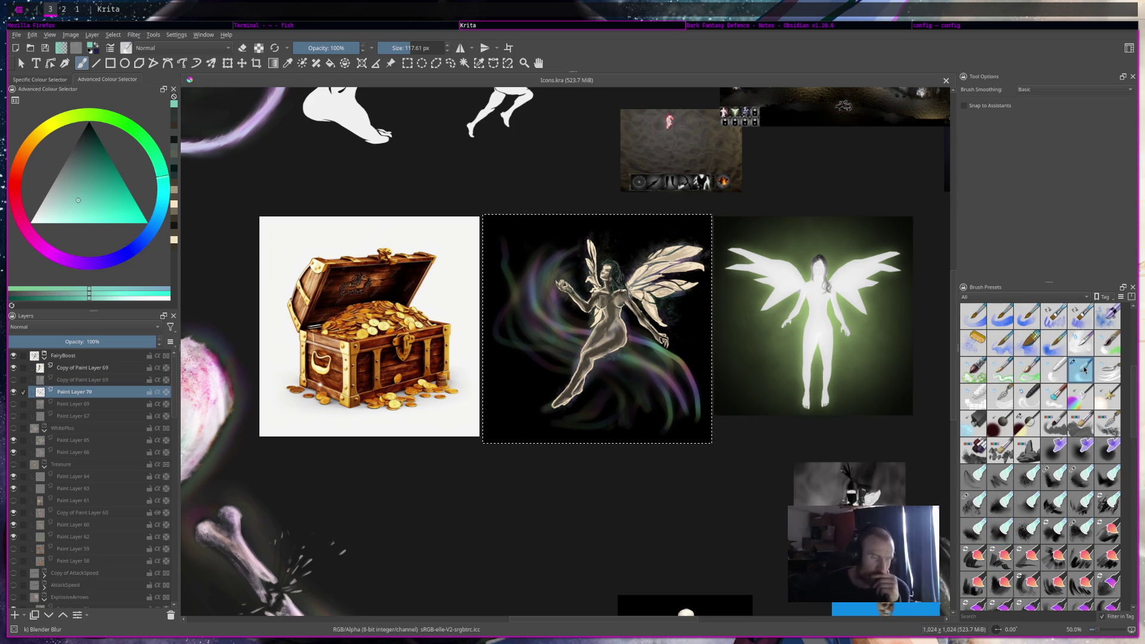
pyautogui.moveTo(663, 385); pyautogui.dragTo(686, 331)
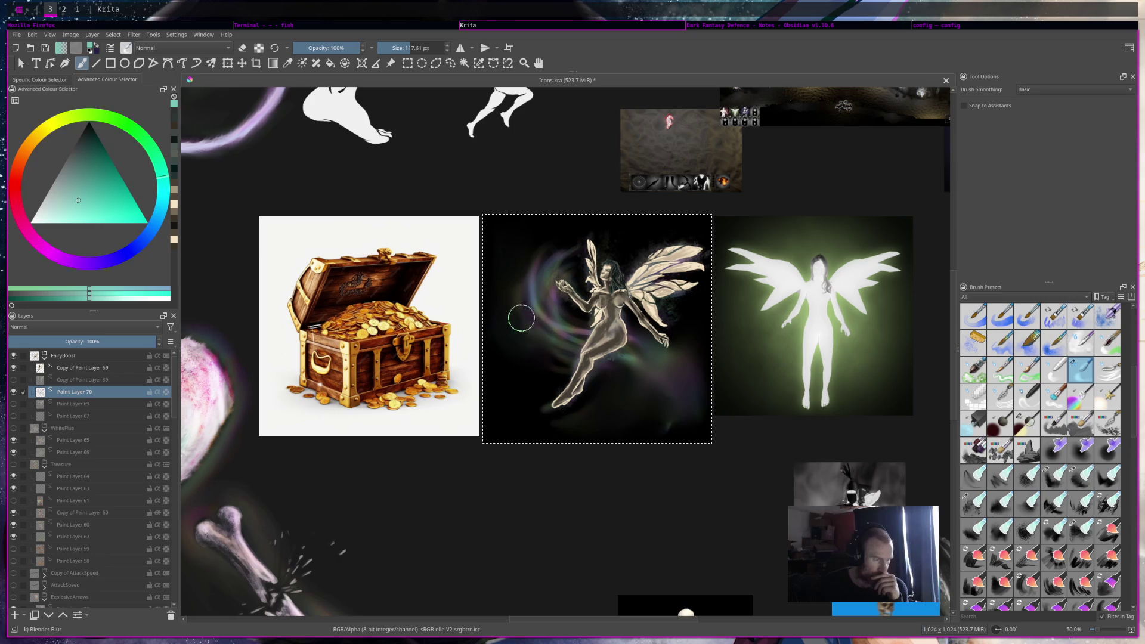
pyautogui.moveTo(529, 315)
pyautogui.mouseDown()
pyautogui.moveTo(531, 338)
pyautogui.moveTo(576, 338)
pyautogui.mouseUp()
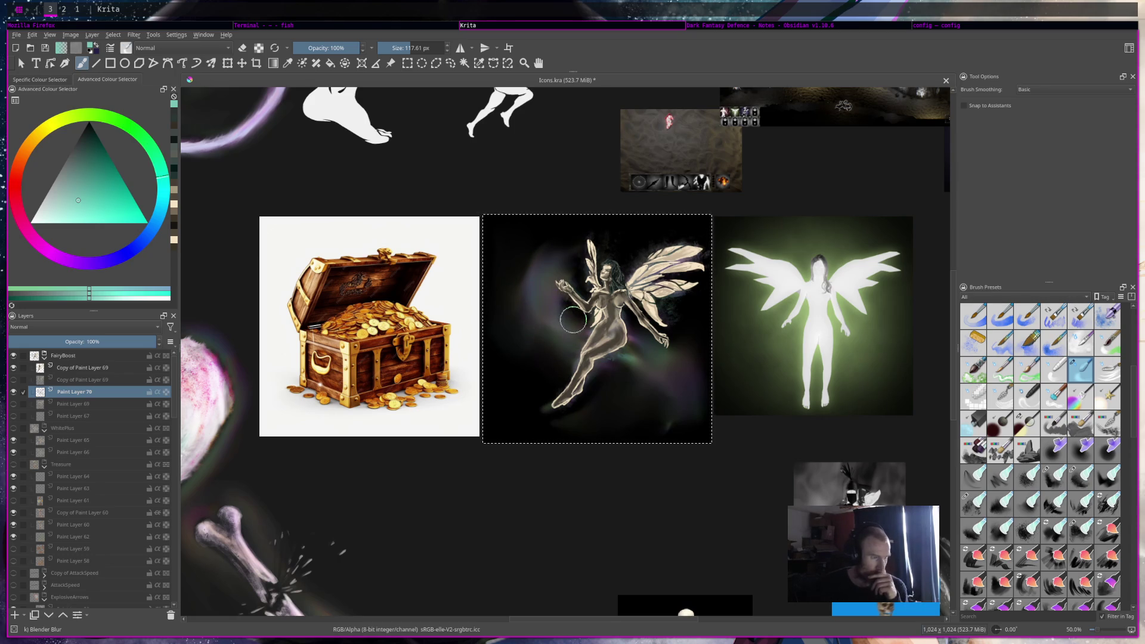
pyautogui.moveTo(581, 322); pyautogui.dragTo(614, 325)
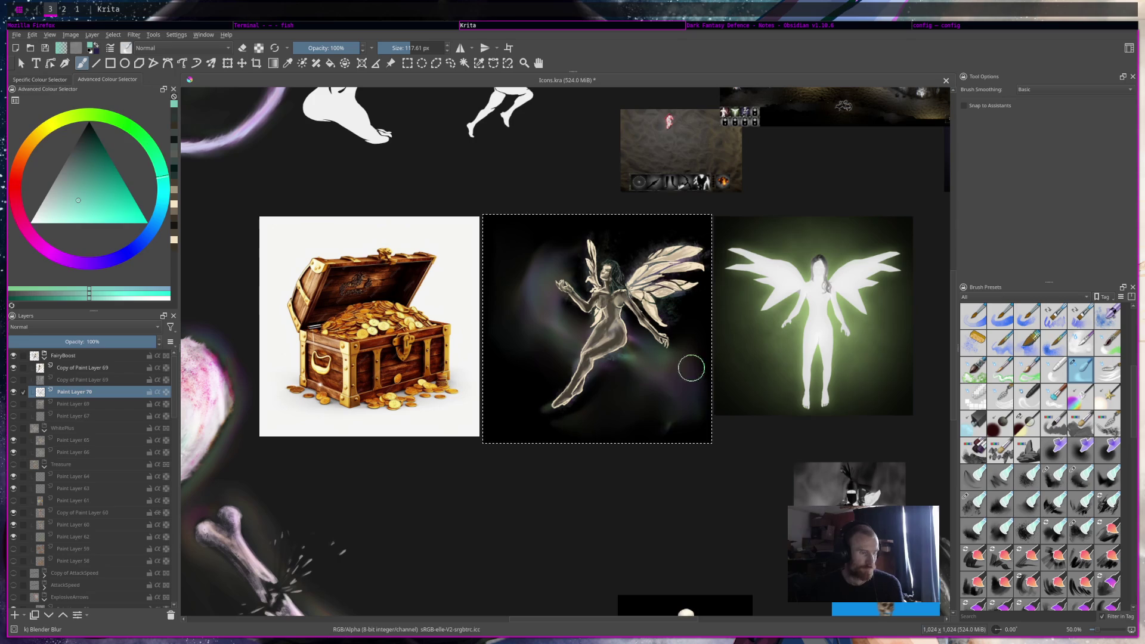
pyautogui.hotkey('ctrl', 's')
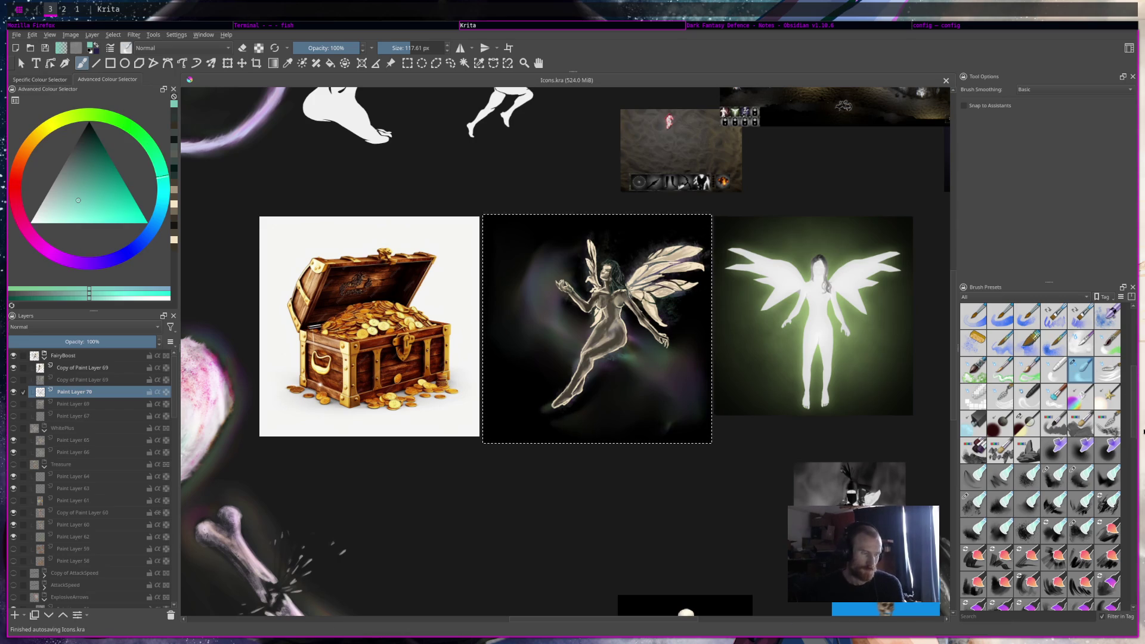
pyautogui.scroll(-5, 1030, 545)
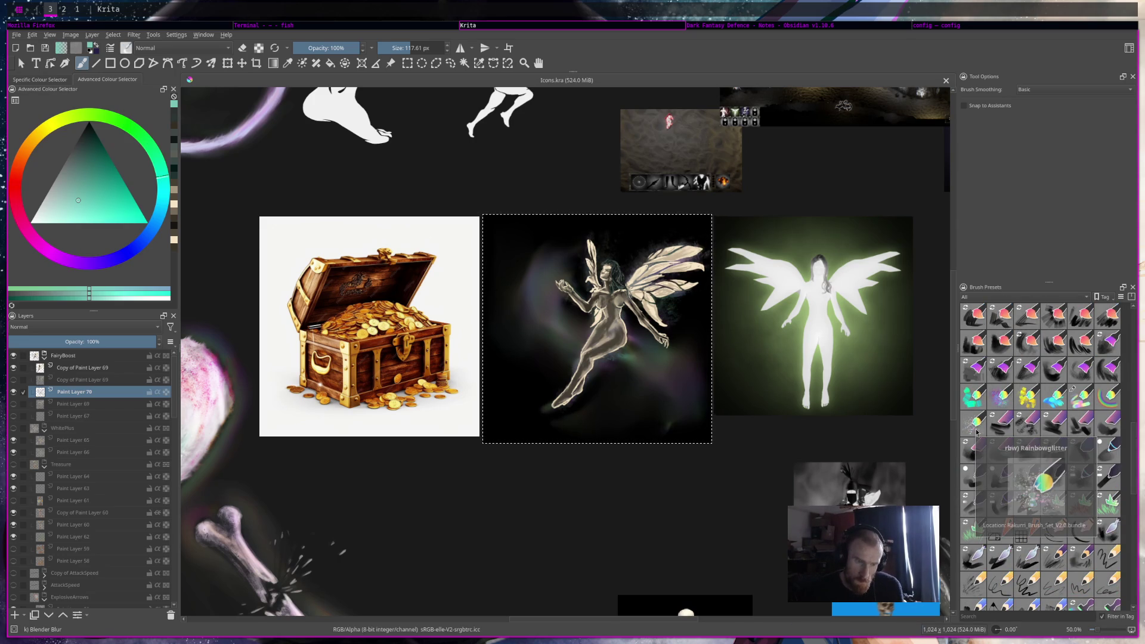
# Scatter Rainbowglitter sparkles beside the hip and along the left side, shrink to 19 px, and save
pyautogui.click(976, 431)
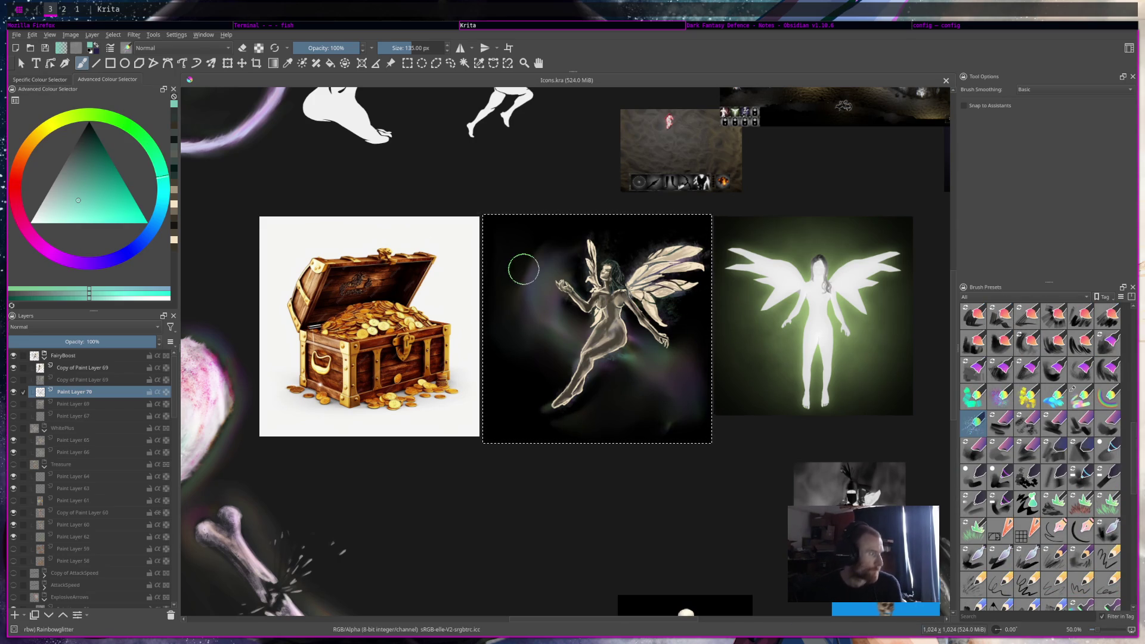
pyautogui.moveTo(652, 357); pyautogui.dragTo(615, 349)
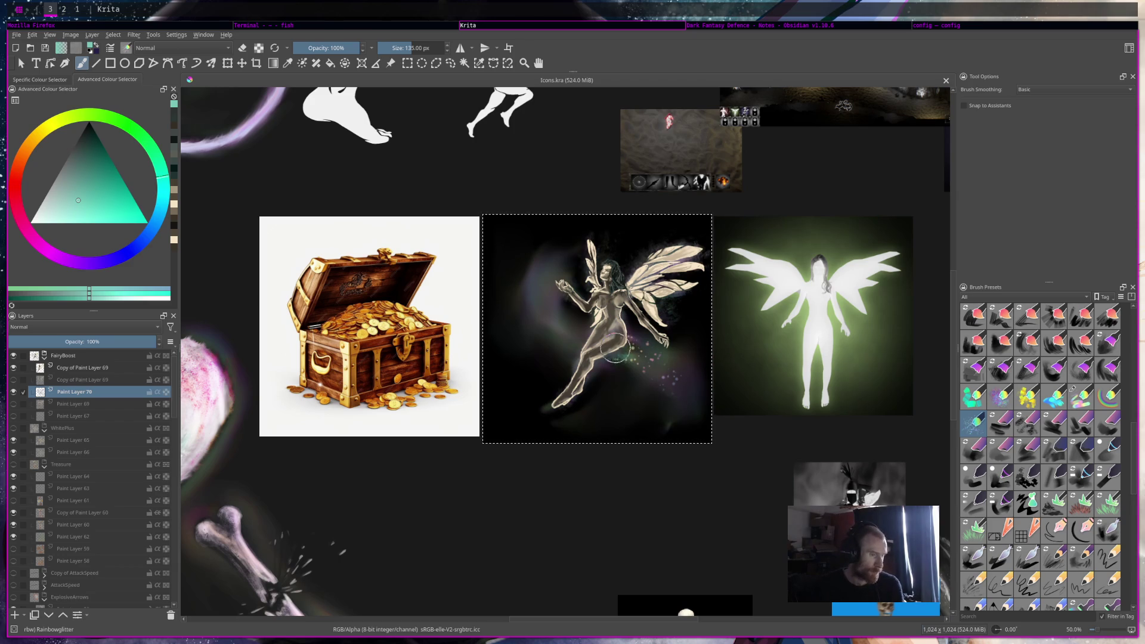
pyautogui.moveTo(557, 320); pyautogui.dragTo(649, 392)
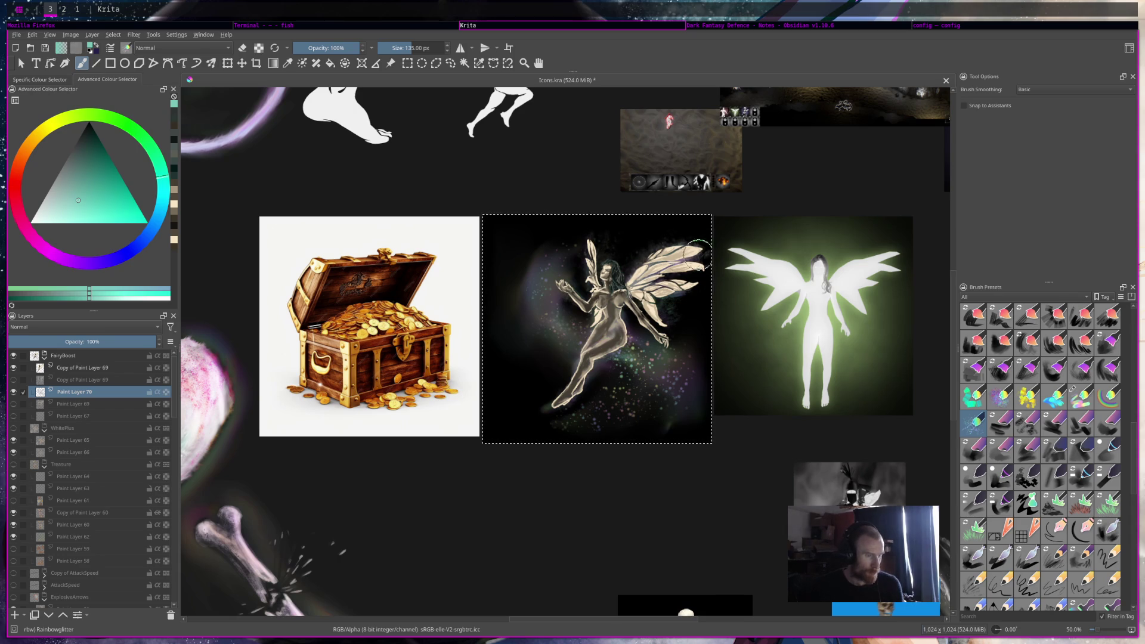
pyautogui.moveTo(553, 311); pyautogui.dragTo(573, 267)
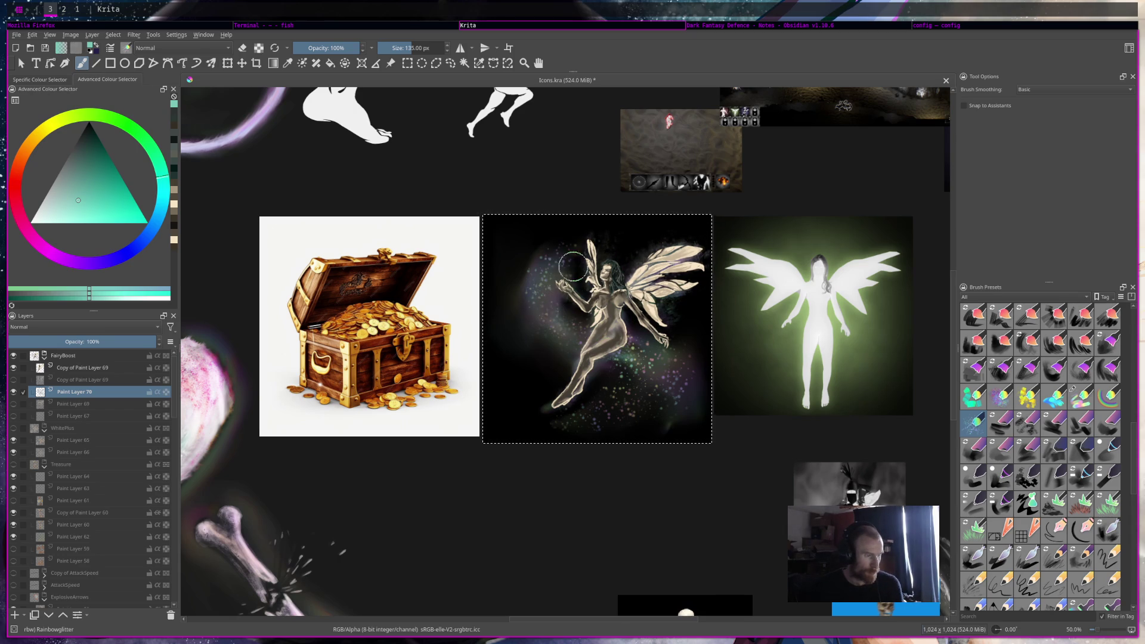
pyautogui.moveTo(585, 306)
pyautogui.mouseDown()
pyautogui.moveTo(639, 402)
pyautogui.moveTo(642, 352)
pyautogui.moveTo(536, 334)
pyautogui.moveTo(565, 269)
pyautogui.moveTo(541, 299)
pyautogui.mouseUp()
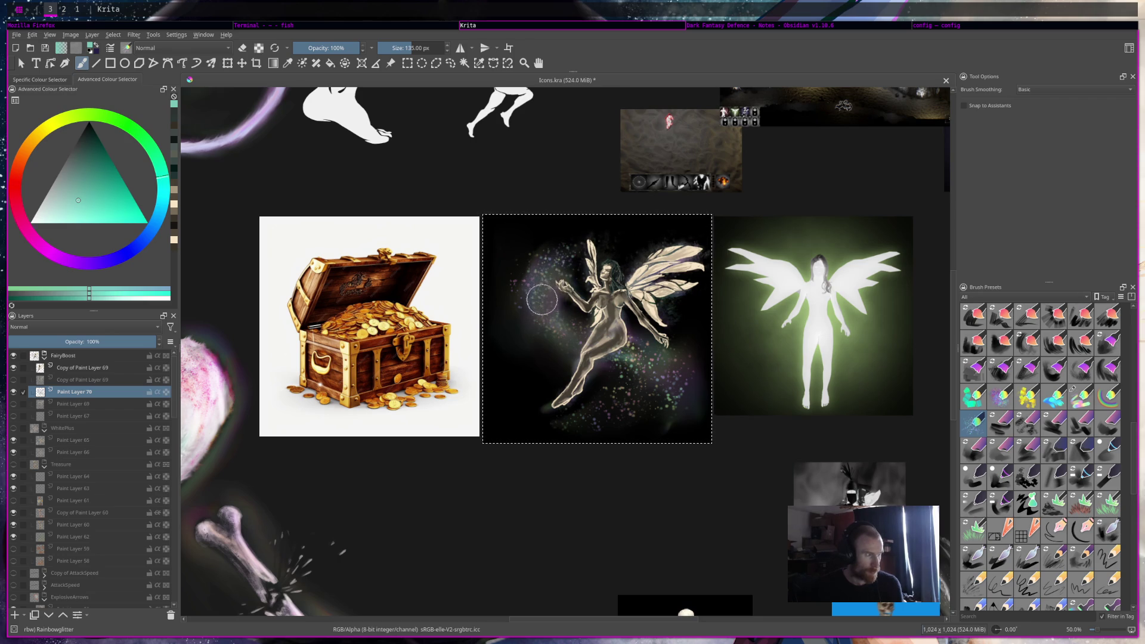
pyautogui.moveTo(611, 333); pyautogui.dragTo(540, 308)
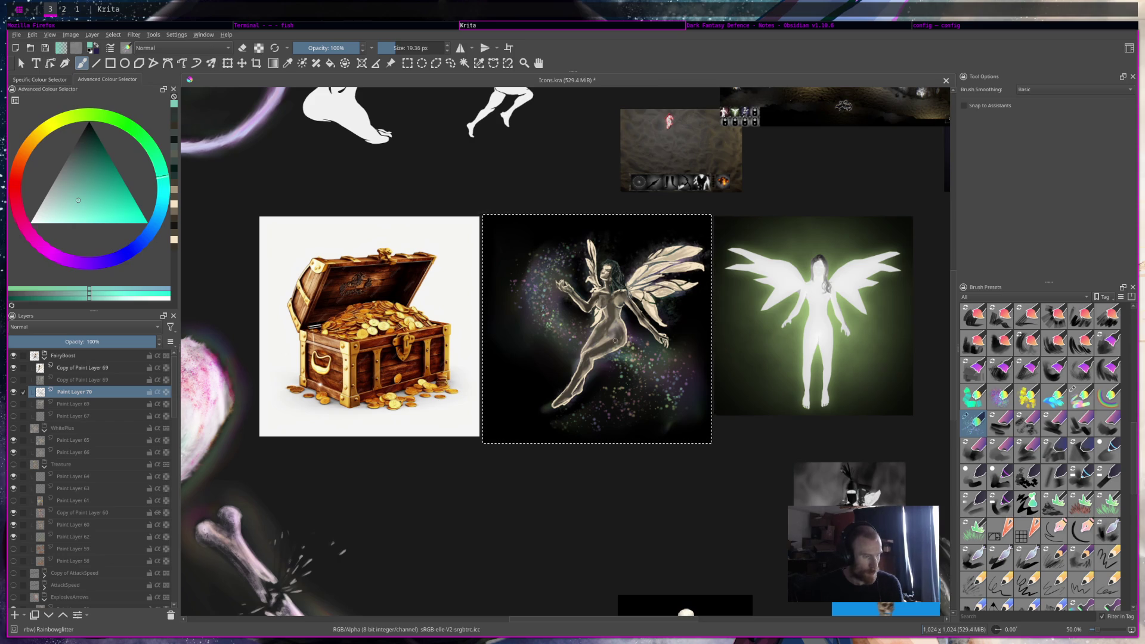
pyautogui.hotkey('ctrl', 's')
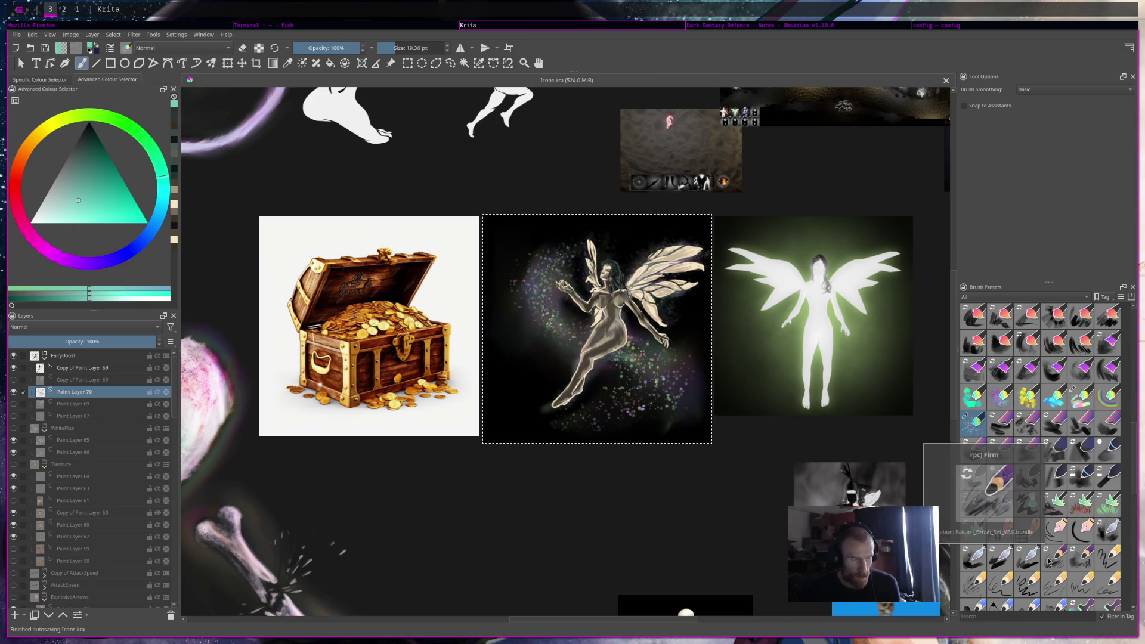
pyautogui.click(37, 155)
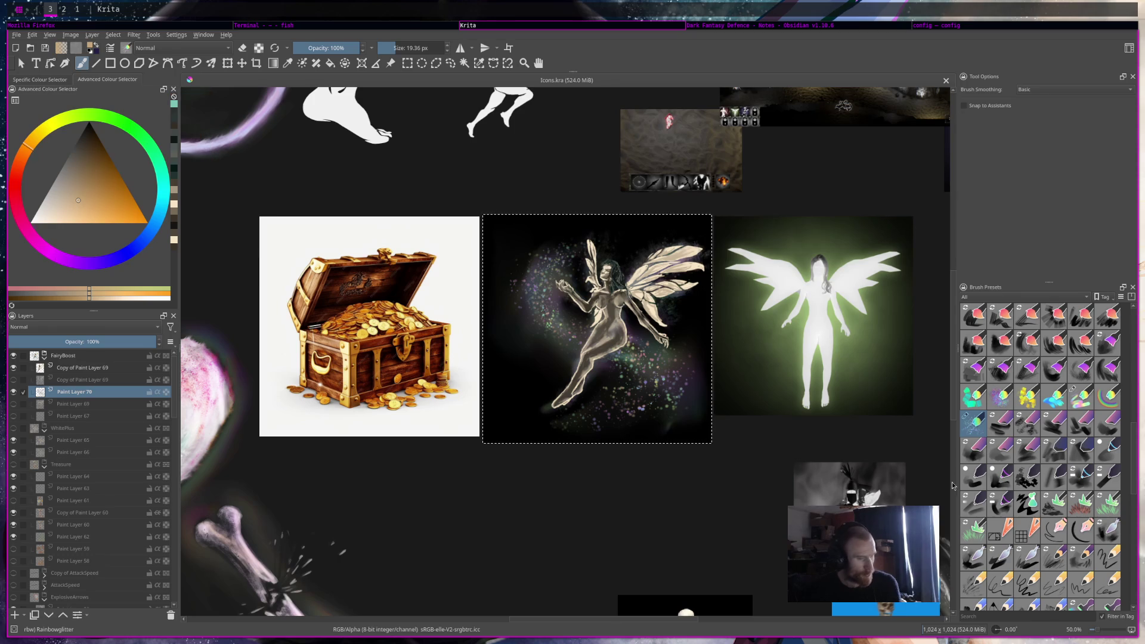
# Dab light orange glitter sparkles, then paint a blue sparkle swirl beside the fairy
pyautogui.click(52, 206)
pyautogui.moveTo(52, 208); pyautogui.dragTo(55, 214)
pyautogui.scroll(-5, 983, 507)
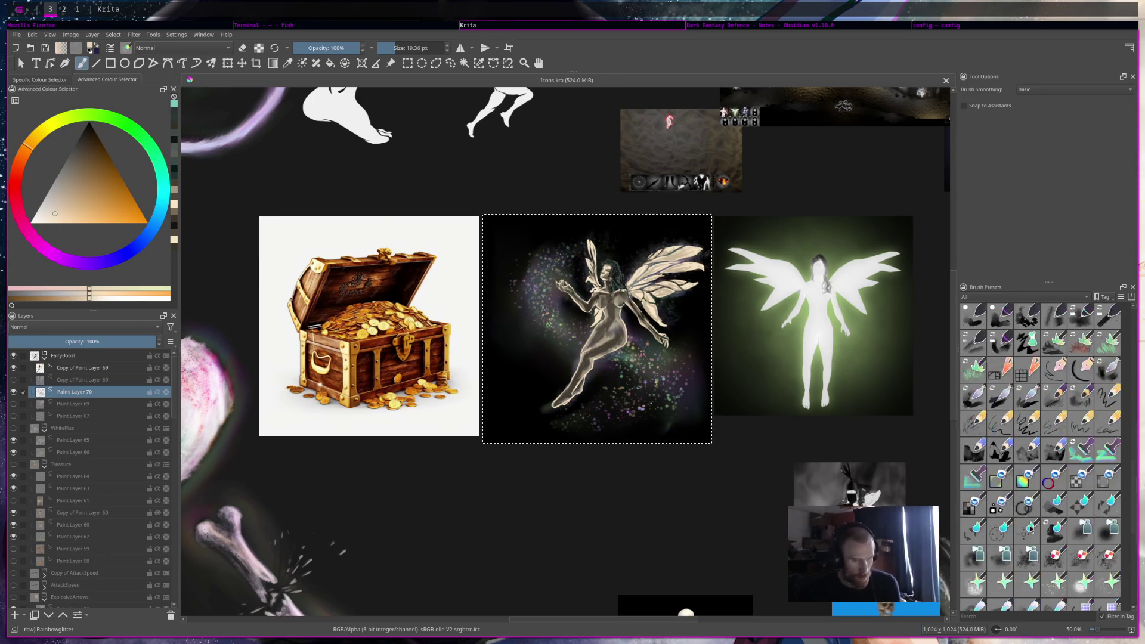
pyautogui.click(977, 504)
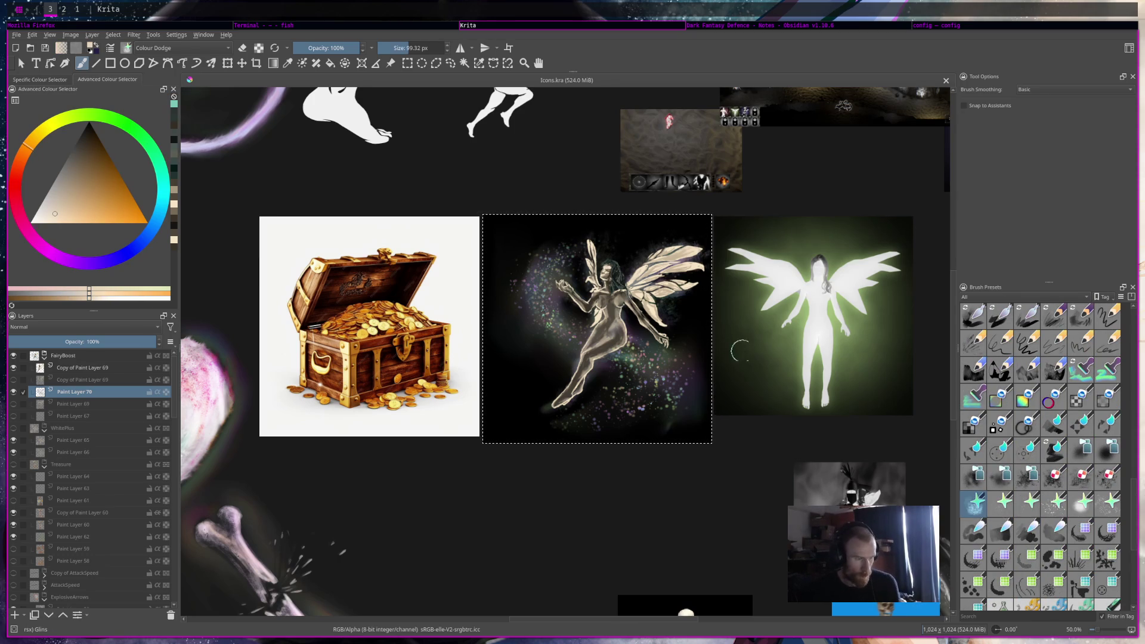
pyautogui.click(527, 339)
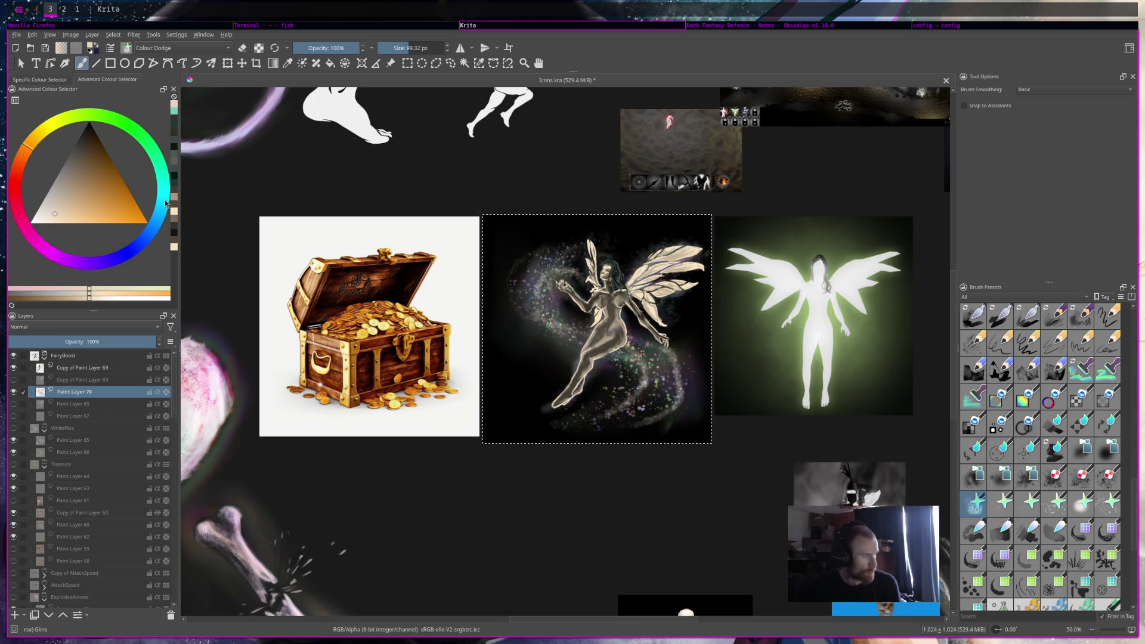
pyautogui.click(122, 254)
pyautogui.moveTo(643, 359); pyautogui.dragTo(620, 397)
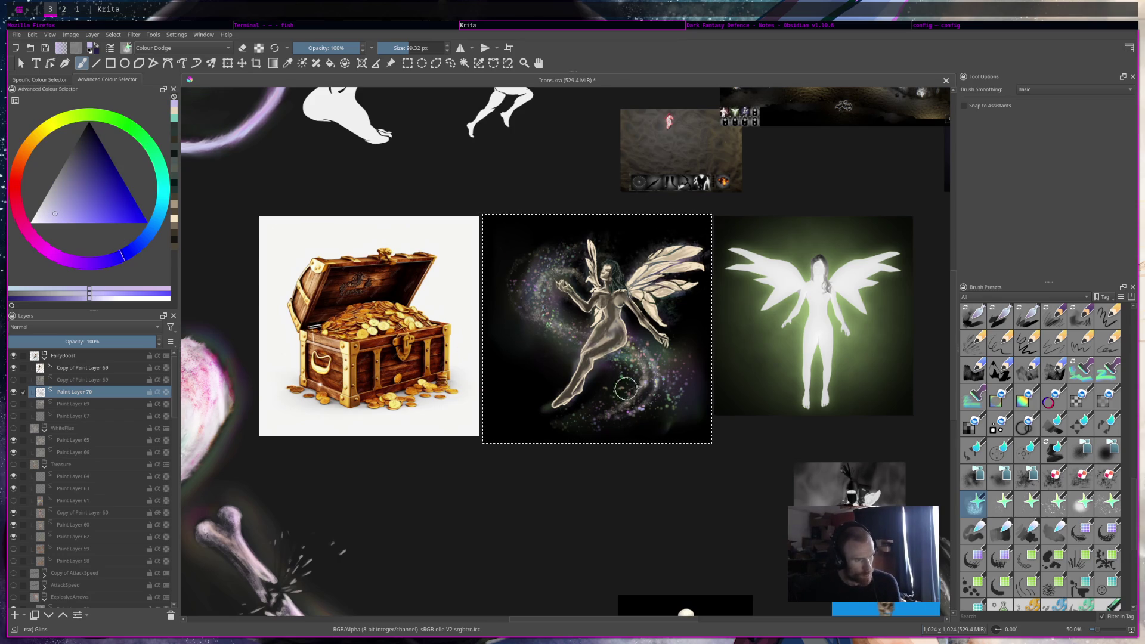
# Add lighter cyan and orange sparkle touches, ending on the Starscape brush at about 38 px
pyautogui.click(161, 203)
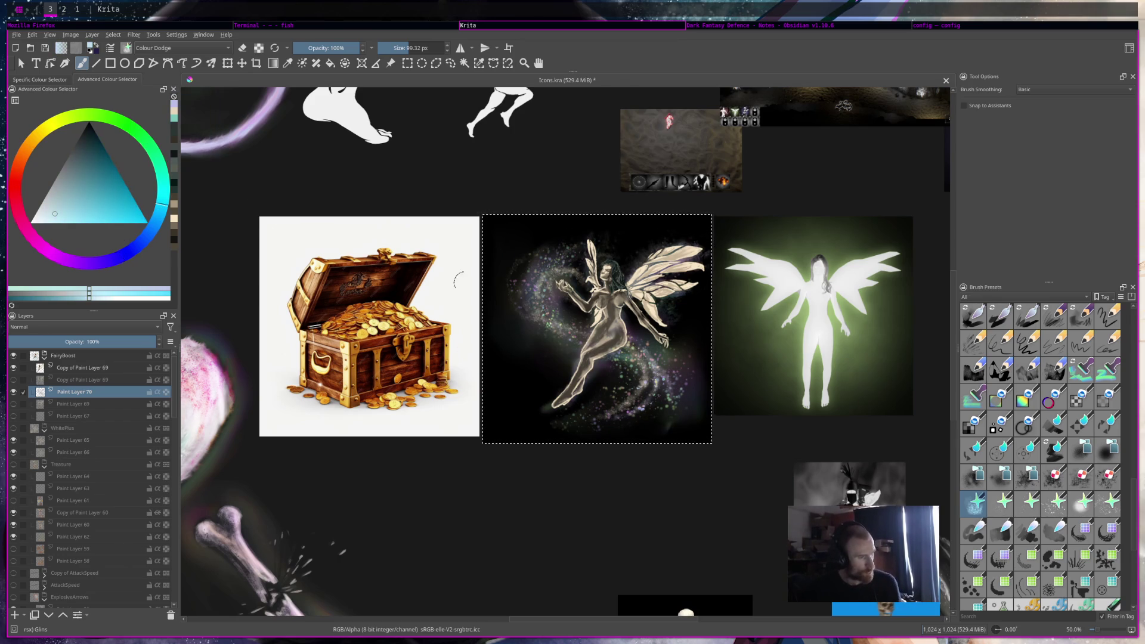
pyautogui.click(611, 352)
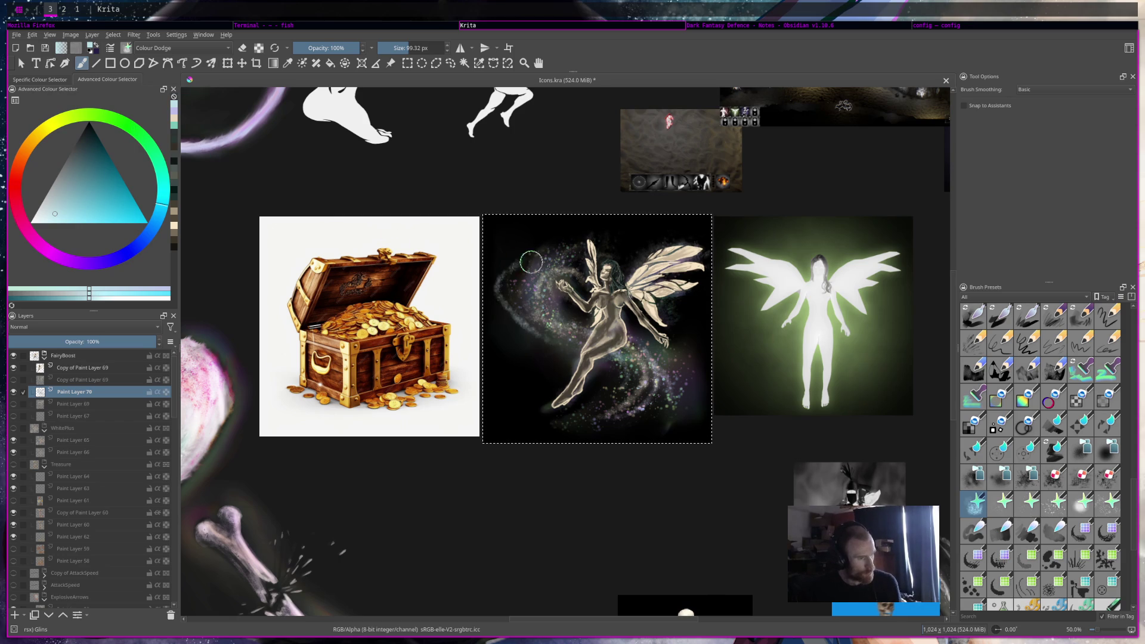
pyautogui.click(23, 160)
pyautogui.click(529, 310)
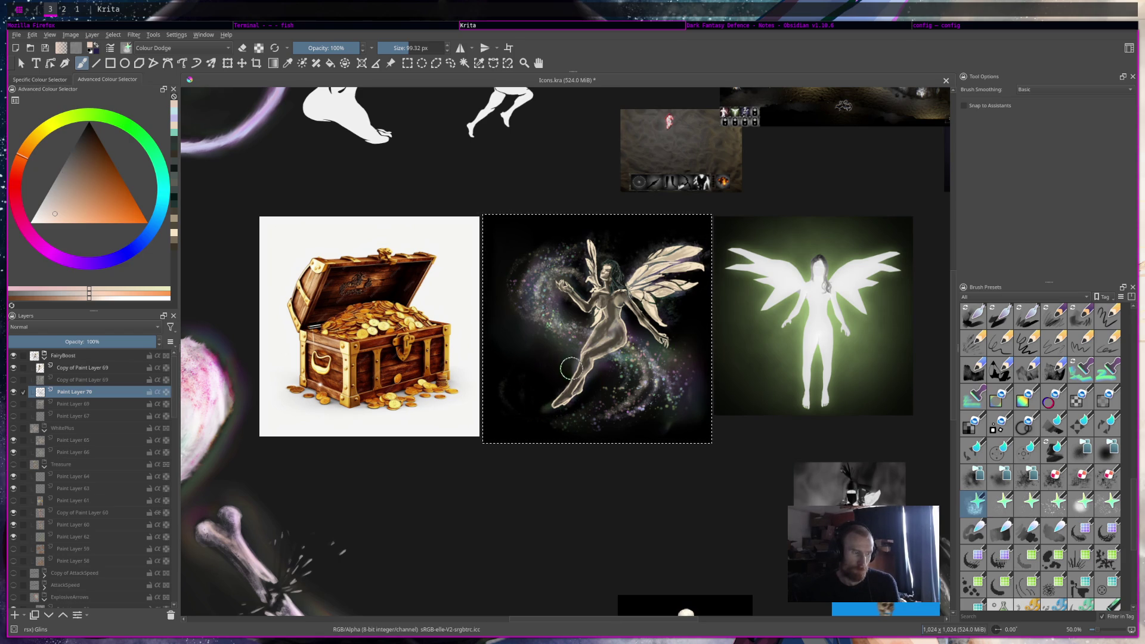
pyautogui.press('/')
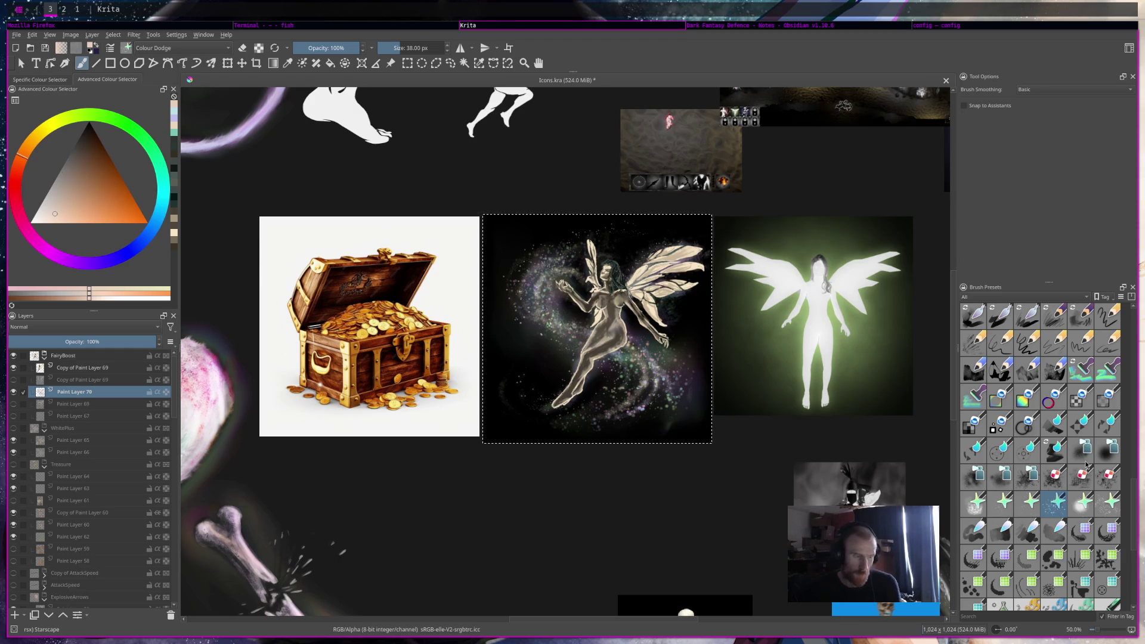
# Shade the fairy's hip and thigh with the Adjust Overlay Burn brush at 53 px
pyautogui.scroll(3, 1037, 366)
pyautogui.scroll(5, 1036, 366)
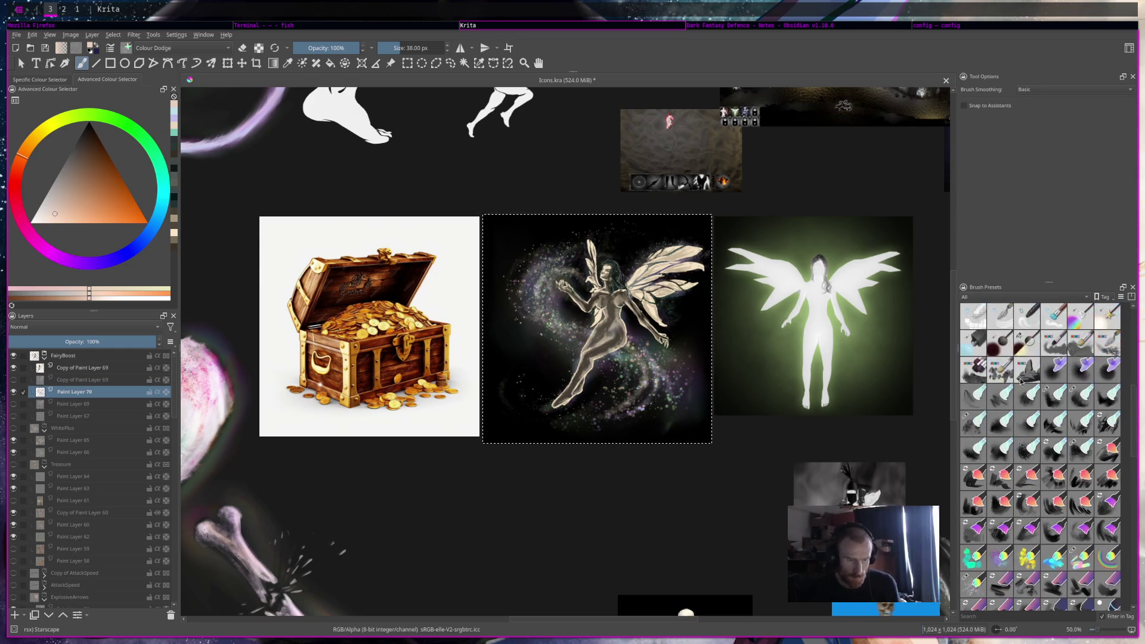
pyautogui.click(1026, 424)
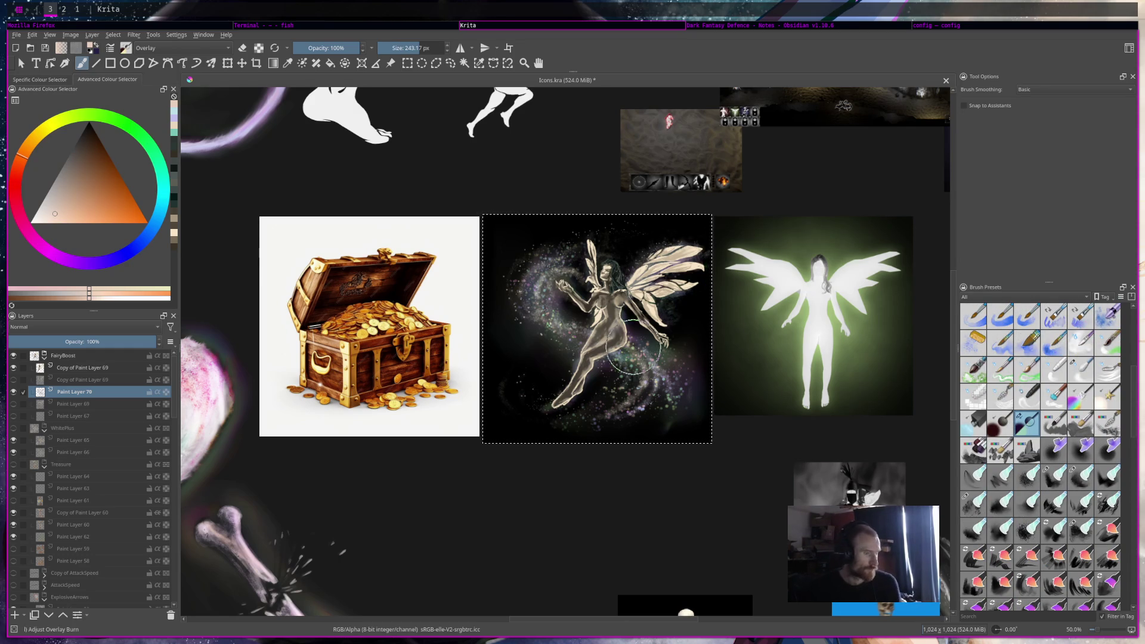
pyautogui.click(406, 46)
pyautogui.moveTo(406, 45); pyautogui.dragTo(398, 46)
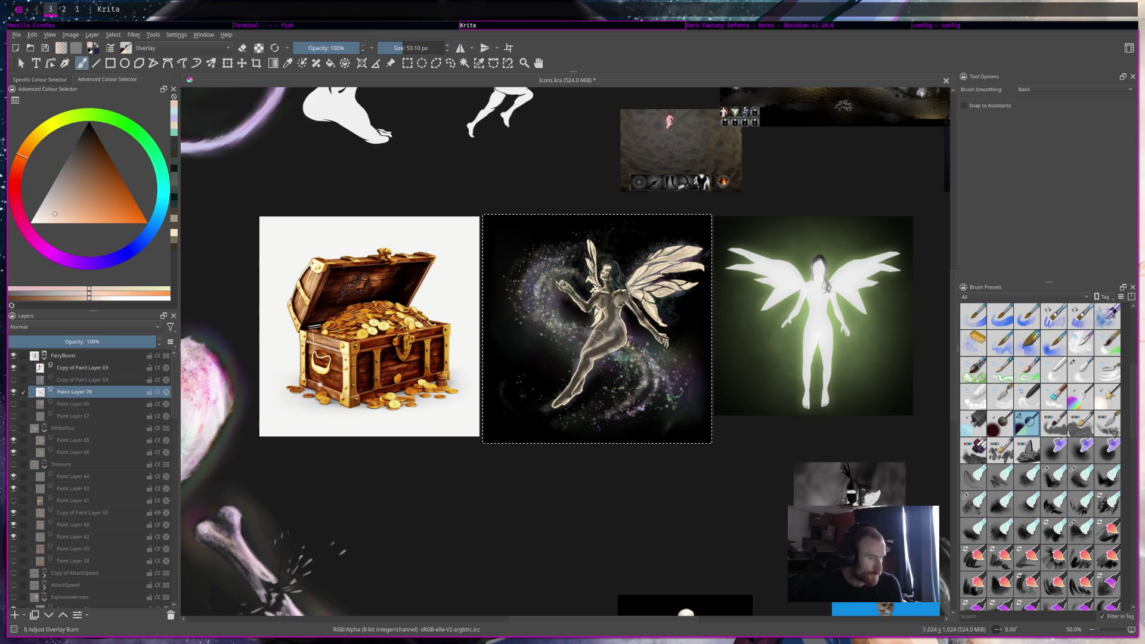
pyautogui.moveTo(600, 345); pyautogui.dragTo(601, 331)
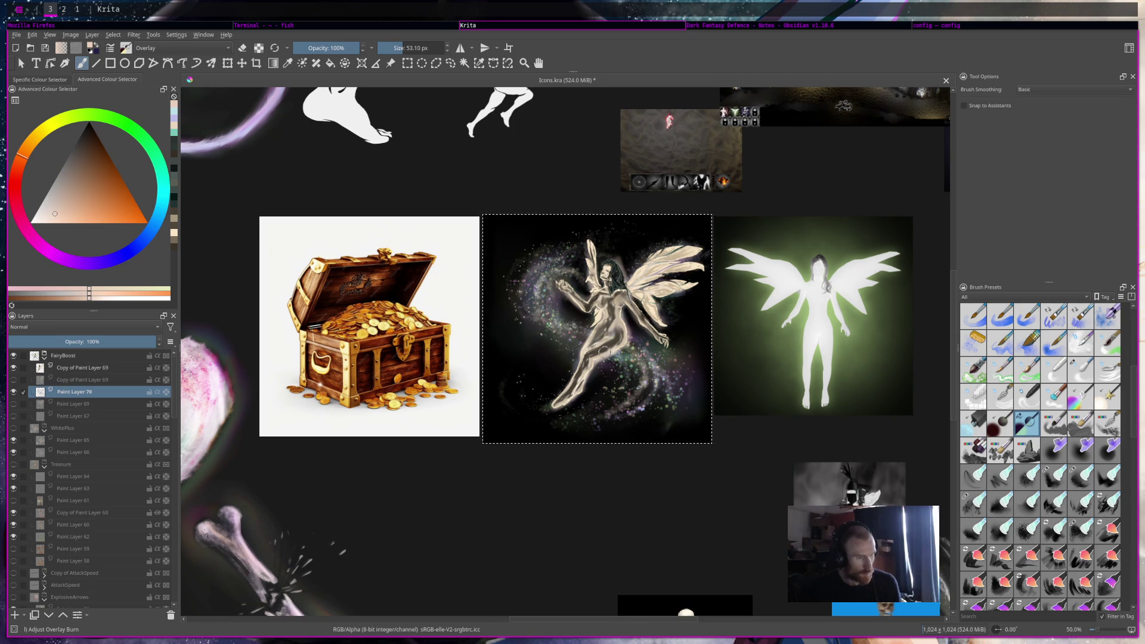
# On Copy of Paint Layer 69, paint overlay strokes brightening the torso, belly, hip and wings
pyautogui.scroll(-4, 598, 274)
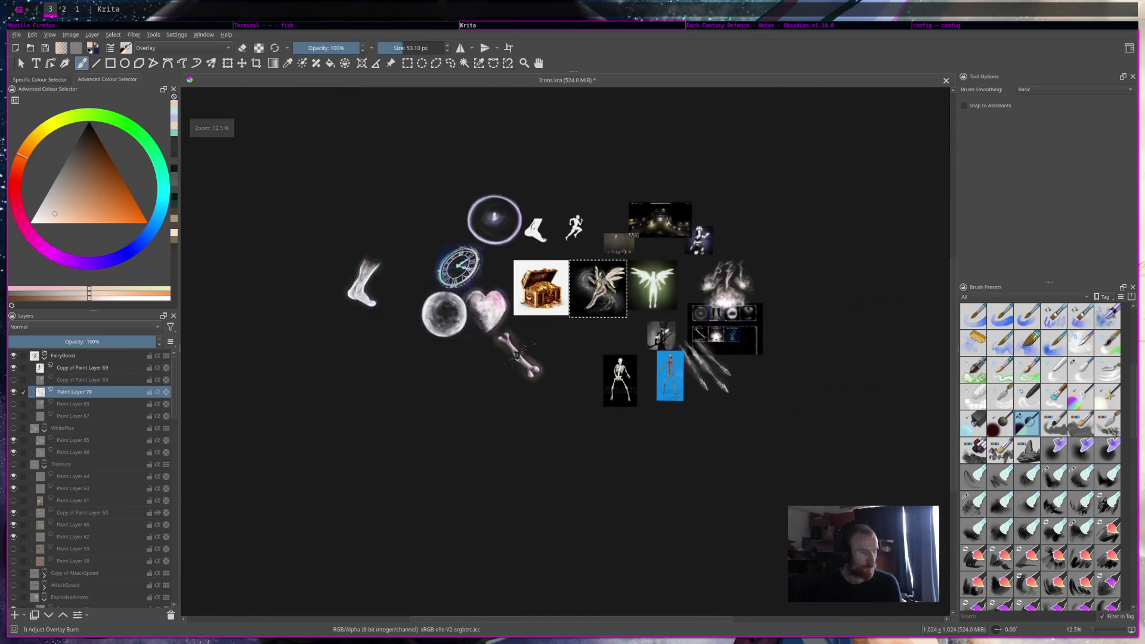
pyautogui.scroll(5, 598, 288)
pyautogui.scroll(-5, 598, 288)
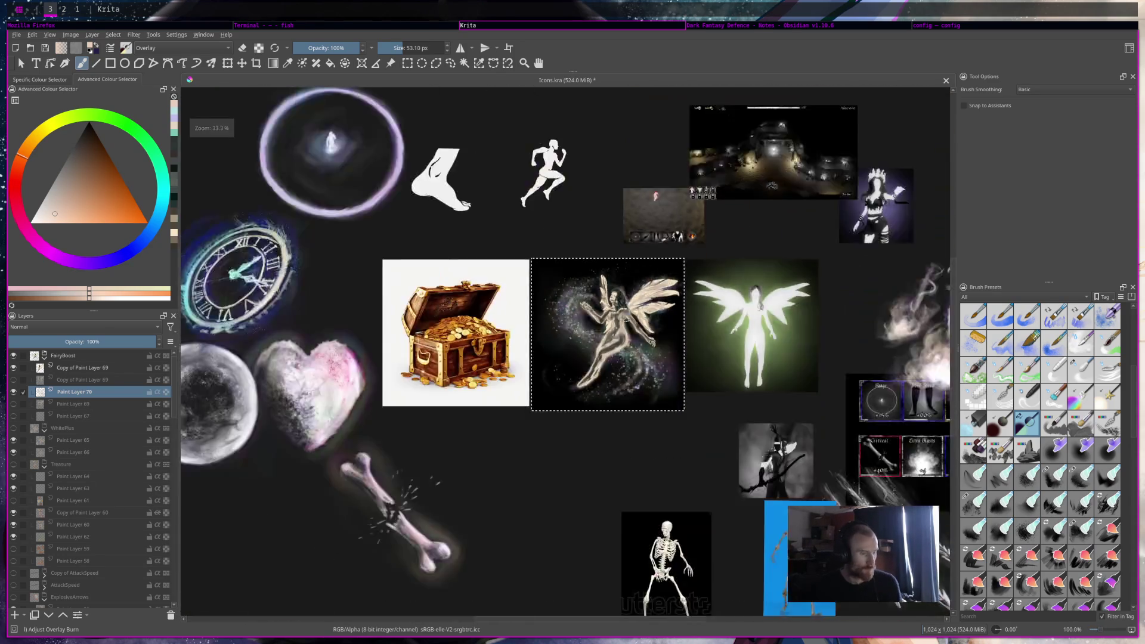
pyautogui.scroll(6, 621, 315)
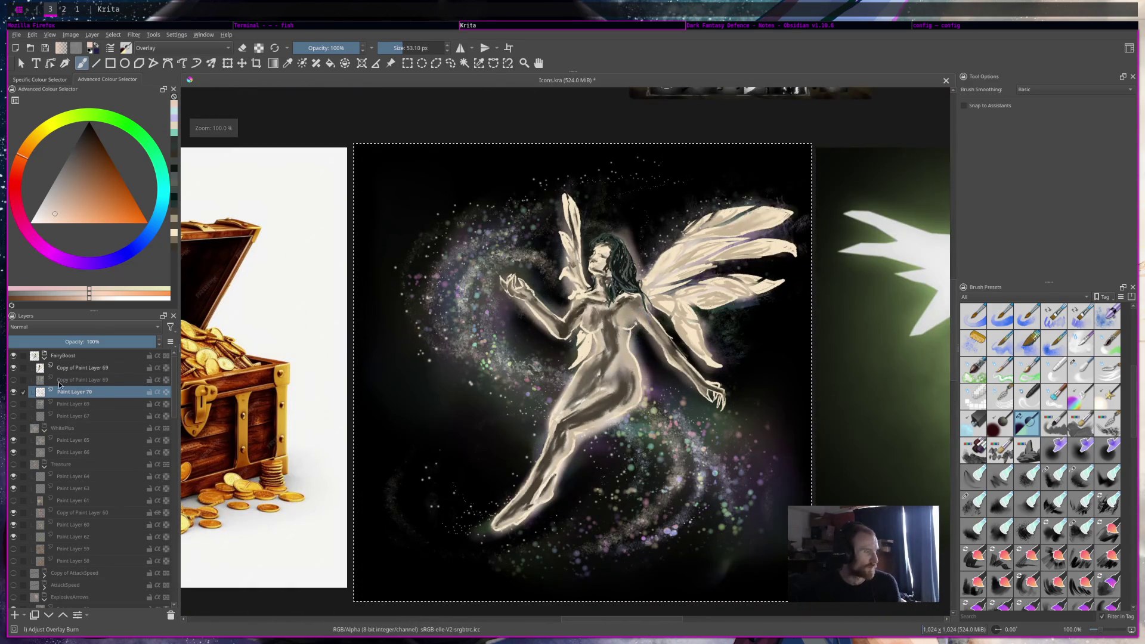
pyautogui.click(130, 366)
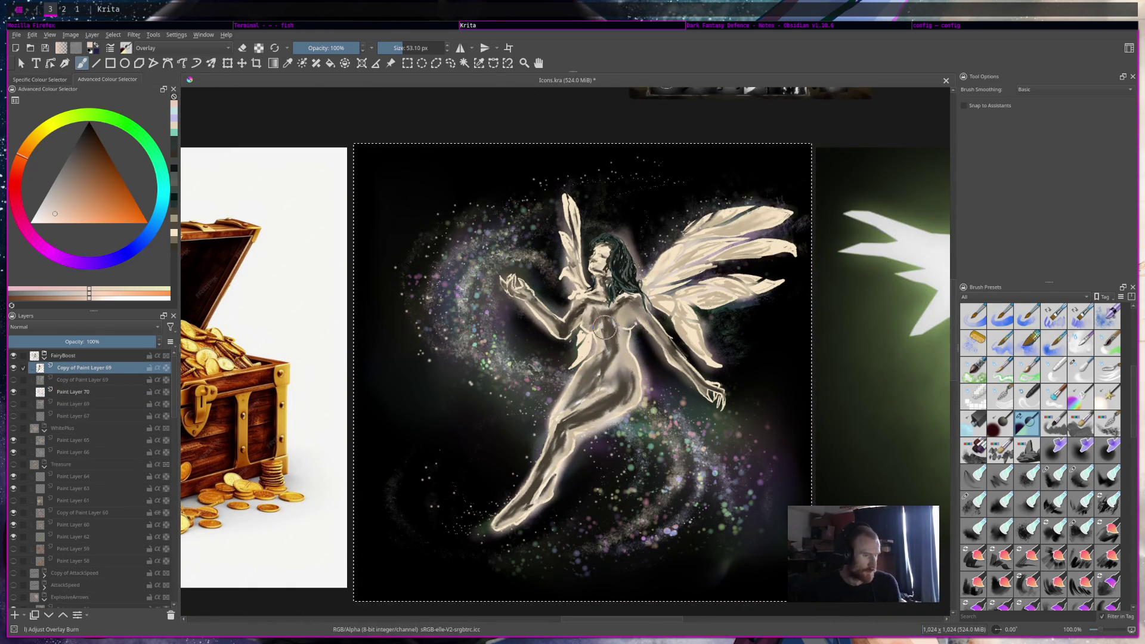
pyautogui.moveTo(603, 340); pyautogui.dragTo(570, 407)
pyautogui.keyDown('ctrl'); pyautogui.click(579, 304); pyautogui.keyUp('ctrl')
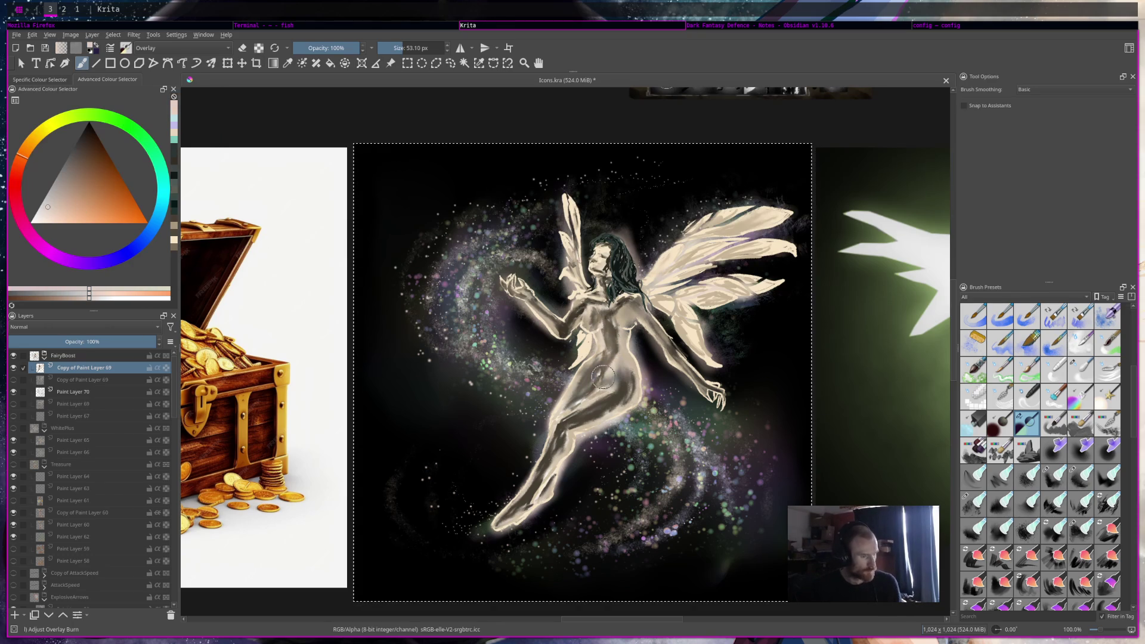
pyautogui.click(152, 230)
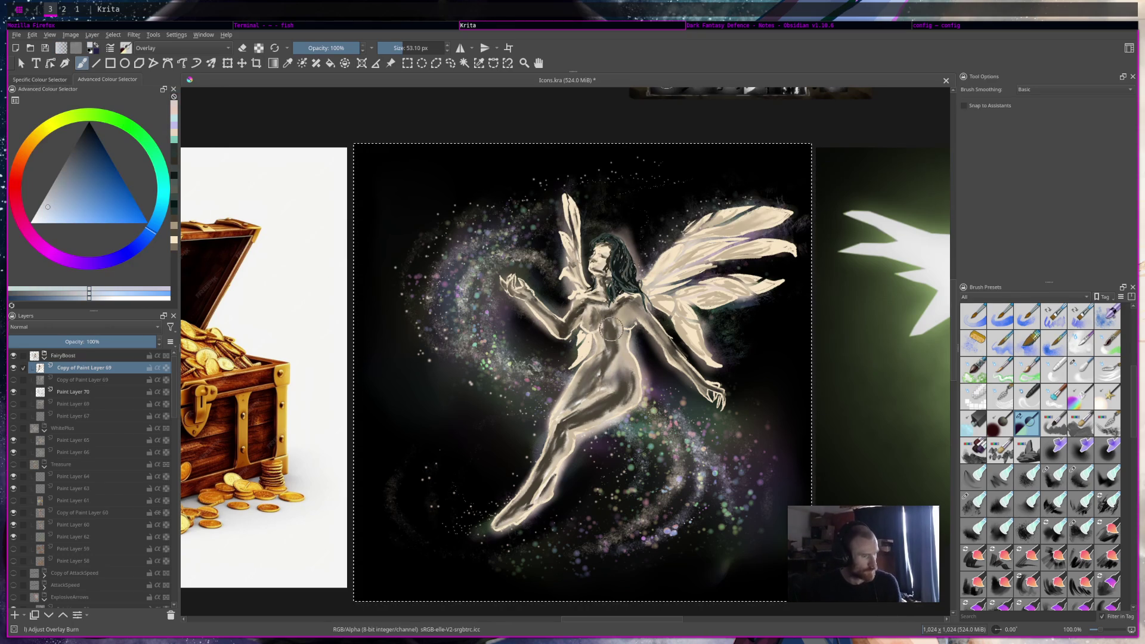
pyautogui.moveTo(614, 322)
pyautogui.mouseDown()
pyautogui.moveTo(599, 376)
pyautogui.moveTo(560, 405)
pyautogui.moveTo(605, 376)
pyautogui.moveTo(614, 325)
pyautogui.moveTo(596, 310)
pyautogui.moveTo(572, 325)
pyautogui.moveTo(592, 301)
pyautogui.moveTo(566, 325)
pyautogui.moveTo(537, 316)
pyautogui.moveTo(597, 310)
pyautogui.moveTo(605, 262)
pyautogui.moveTo(608, 316)
pyautogui.moveTo(670, 277)
pyautogui.moveTo(661, 322)
pyautogui.moveTo(698, 391)
pyautogui.moveTo(661, 302)
pyautogui.moveTo(733, 286)
pyautogui.moveTo(668, 307)
pyautogui.moveTo(680, 277)
pyautogui.moveTo(654, 278)
pyautogui.moveTo(659, 251)
pyautogui.mouseUp()
pyautogui.moveTo(573, 256)
pyautogui.mouseDown()
pyautogui.moveTo(614, 370)
pyautogui.moveTo(566, 429)
pyautogui.moveTo(620, 382)
pyautogui.moveTo(570, 436)
pyautogui.moveTo(516, 530)
pyautogui.mouseUp()
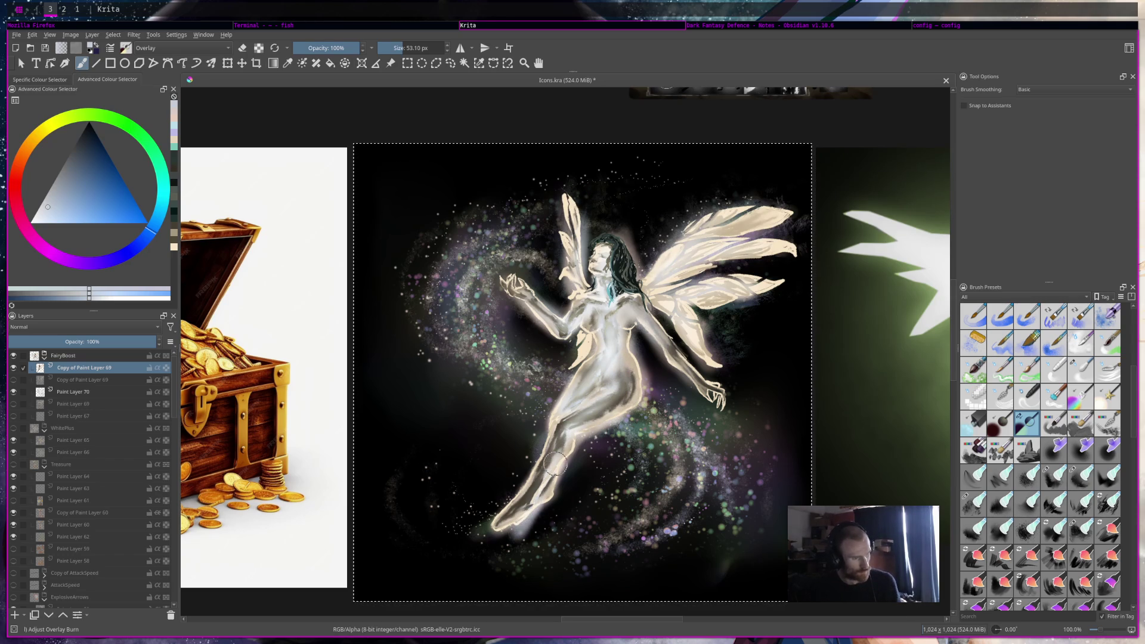
# Shade the fairy's leg, torso, wings, hair, belly and chest with warmer, dimmer tones
pyautogui.scroll(-5, 631, 355)
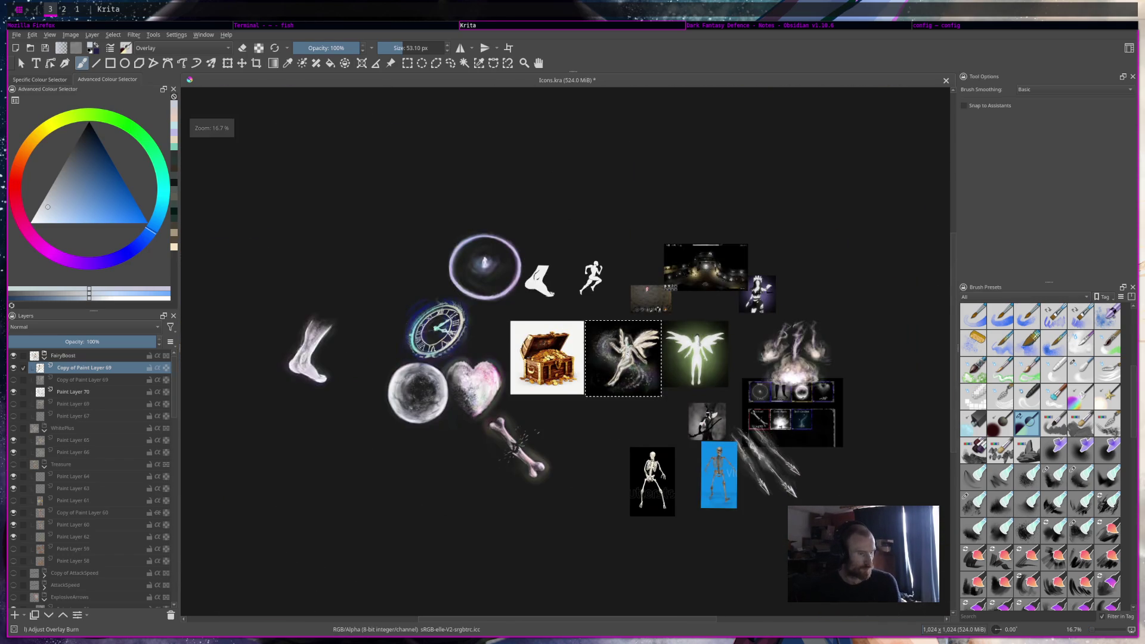
pyautogui.scroll(4, 786, 399)
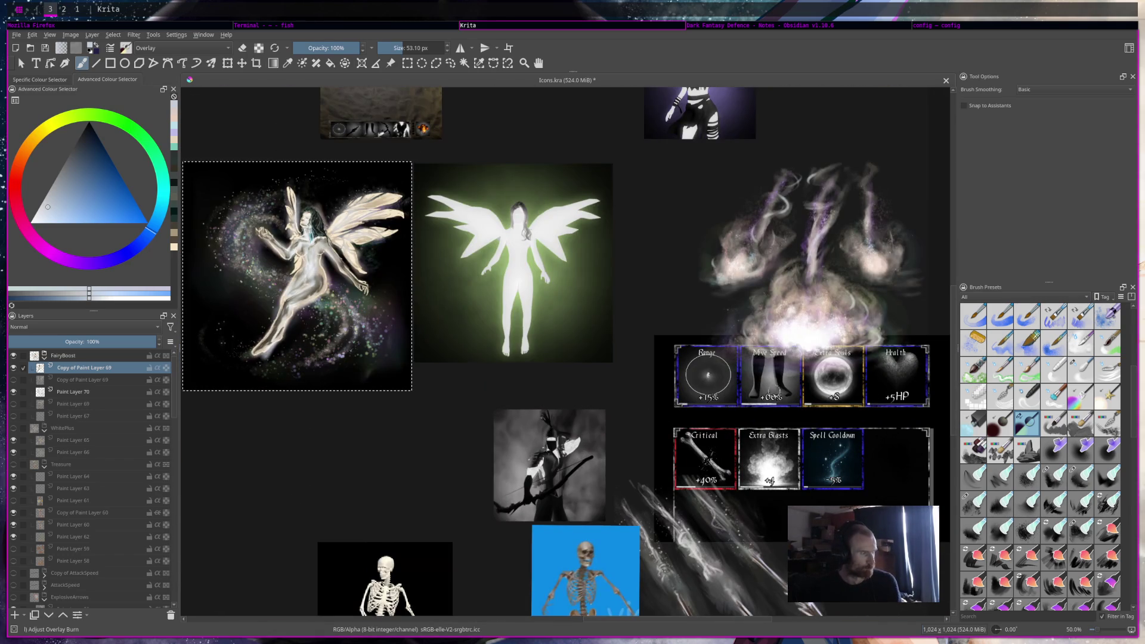
pyautogui.scroll(3, 375, 278)
pyautogui.moveTo(430, 325); pyautogui.dragTo(334, 471)
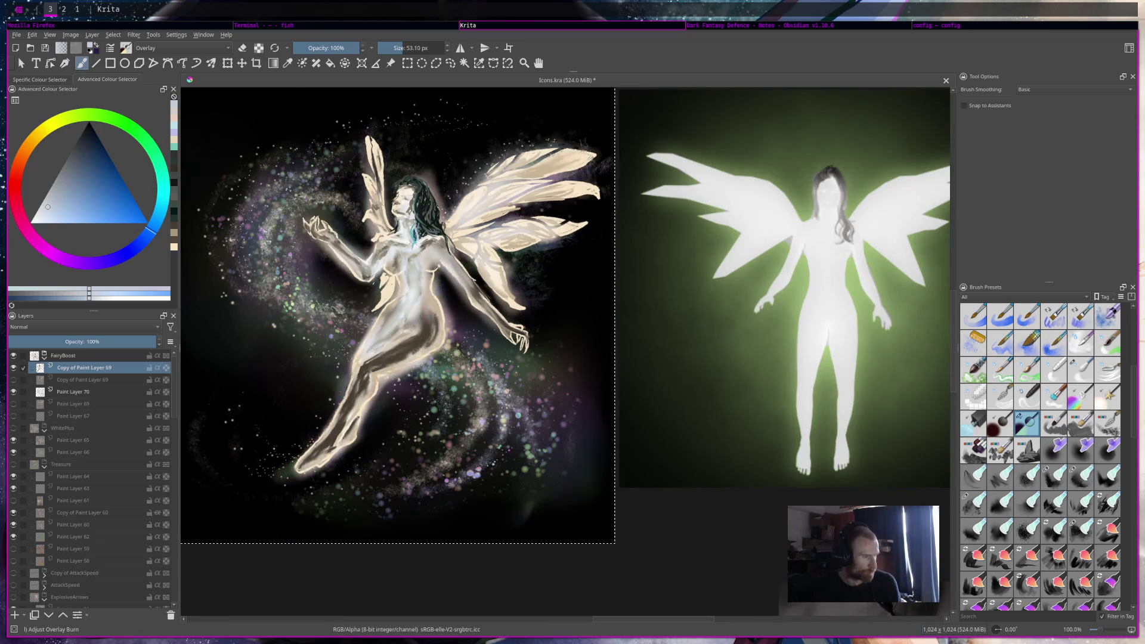
pyautogui.moveTo(417, 280); pyautogui.dragTo(382, 376)
pyautogui.moveTo(537, 185); pyautogui.dragTo(483, 205)
pyautogui.moveTo(525, 155); pyautogui.dragTo(466, 209)
pyautogui.moveTo(405, 191); pyautogui.dragTo(491, 305)
pyautogui.moveTo(364, 239); pyautogui.dragTo(340, 272)
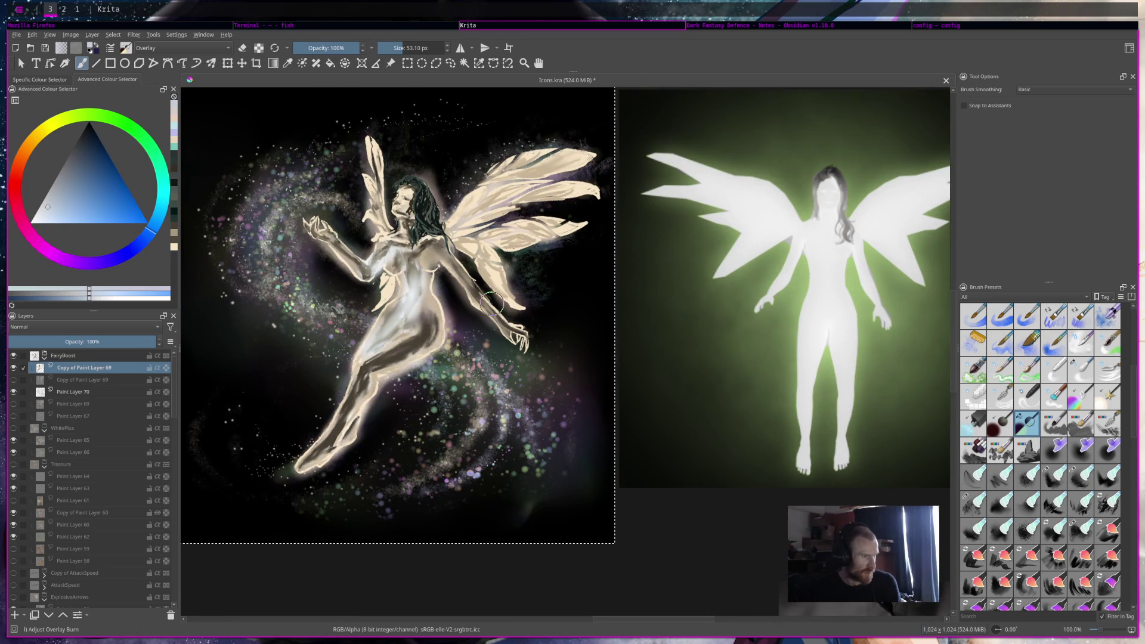
pyautogui.moveTo(420, 245)
pyautogui.mouseDown()
pyautogui.moveTo(382, 358)
pyautogui.moveTo(369, 352)
pyautogui.mouseUp()
pyautogui.moveTo(518, 262); pyautogui.dragTo(492, 304)
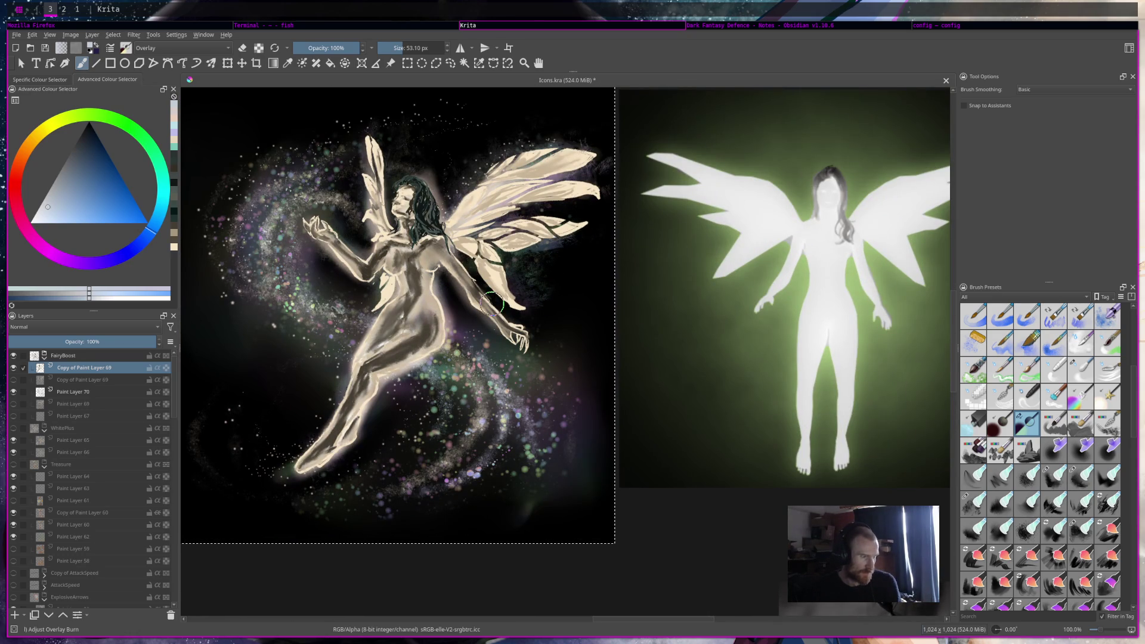
# Zoom to 133.3% and sample the fairy's tan skin colour
pyautogui.scroll(-6, 490, 305)
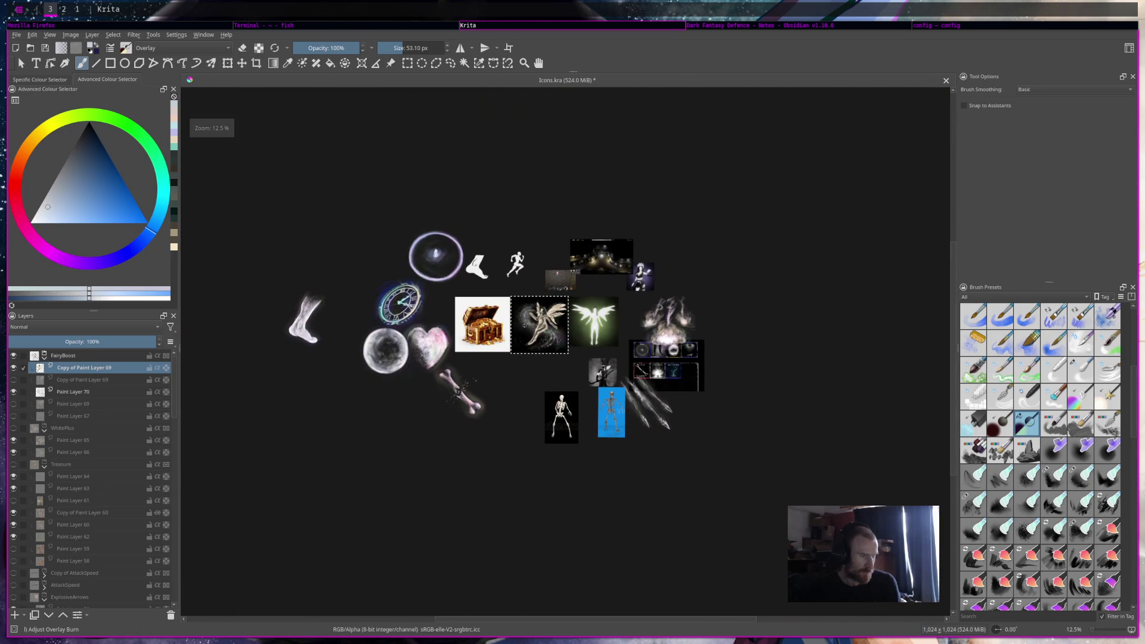
pyautogui.scroll(4, 520, 291)
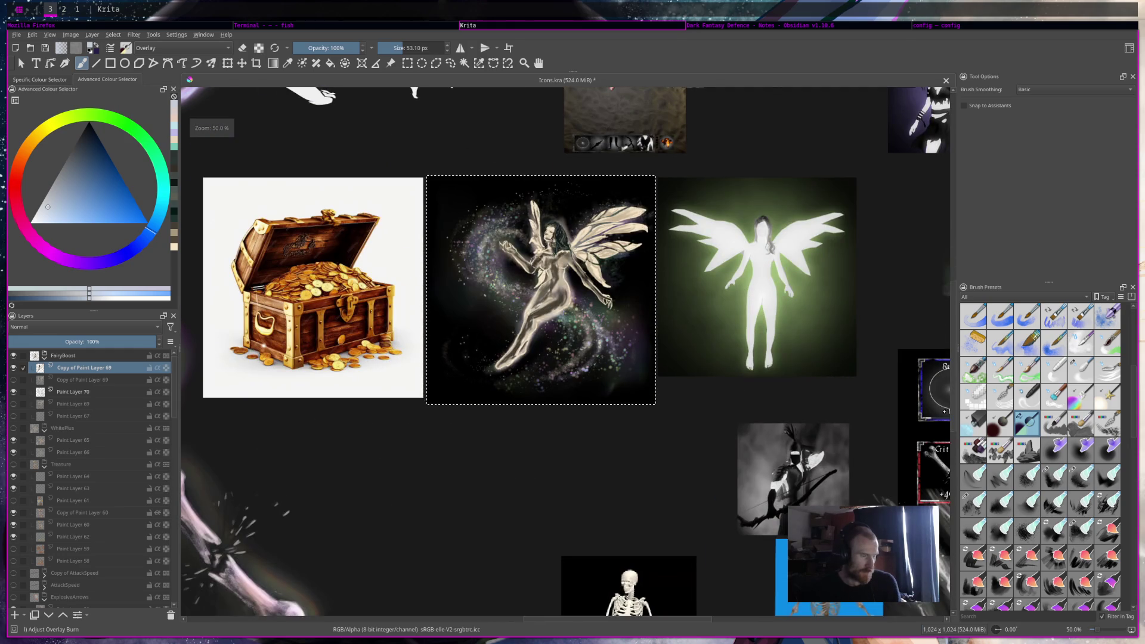
pyautogui.scroll(3, 561, 271)
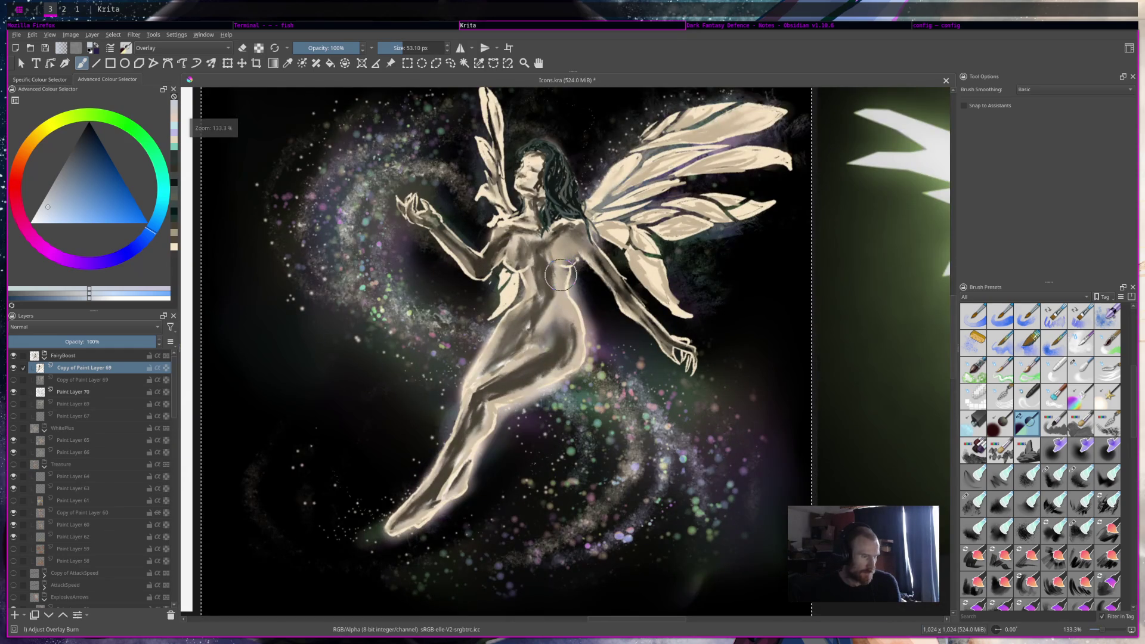
pyautogui.keyDown('ctrl'); pyautogui.click(558, 289); pyautogui.keyUp('ctrl')
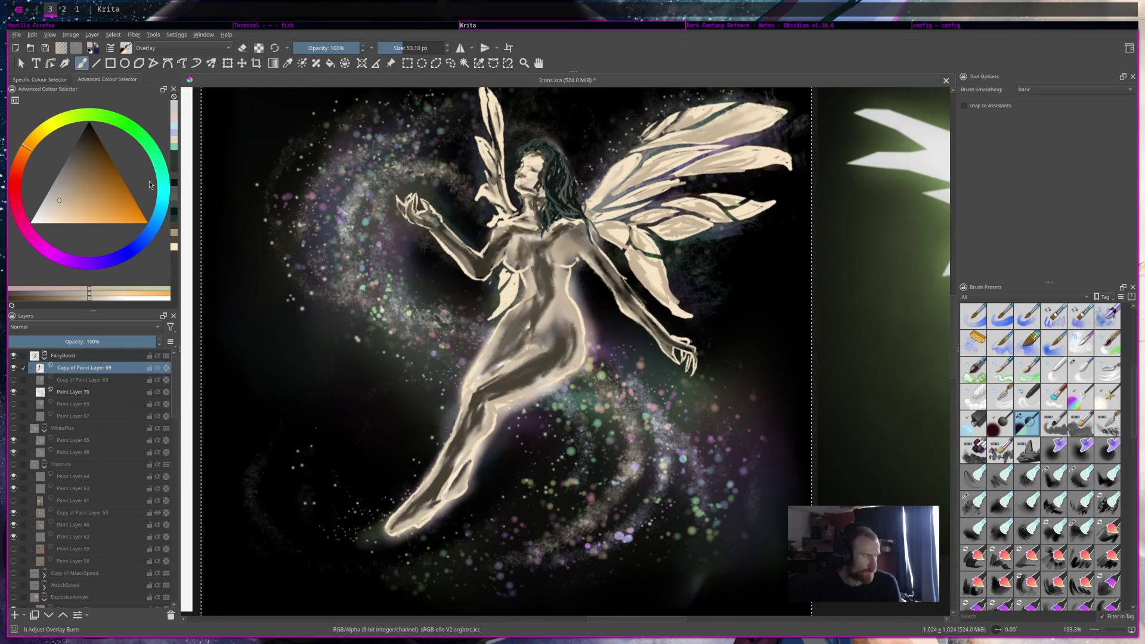
# Adjust the tan shade, then use the Charcoal Rock Soft brush for light belly strokes and pick a pale blue
pyautogui.moveTo(64, 213); pyautogui.dragTo(54, 211)
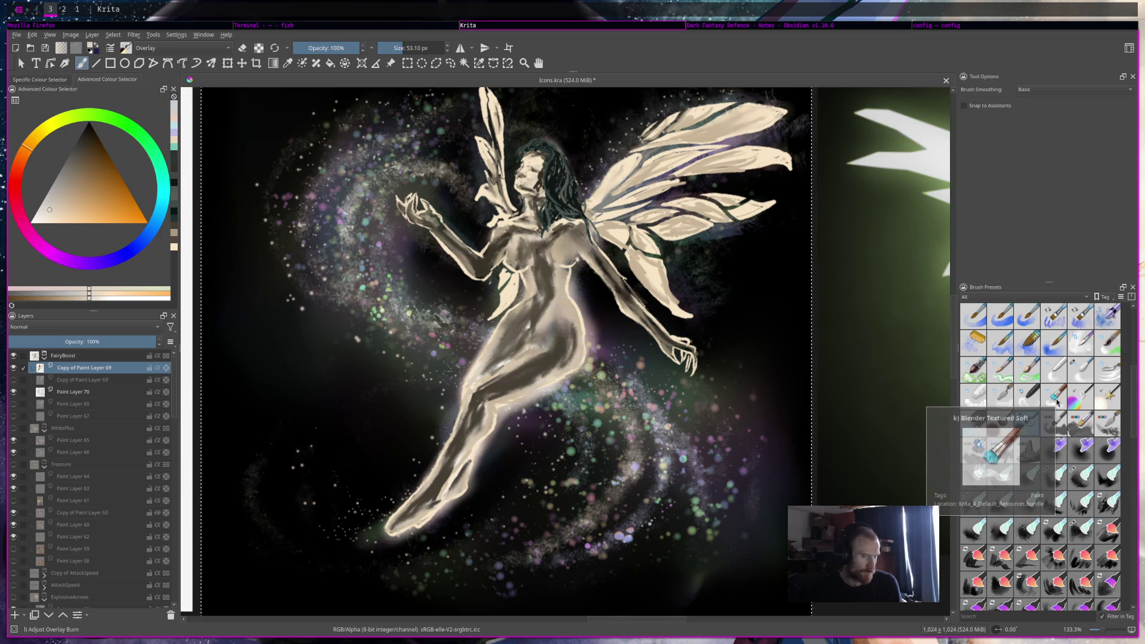
pyautogui.scroll(3, 1057, 402)
pyautogui.click(1000, 370)
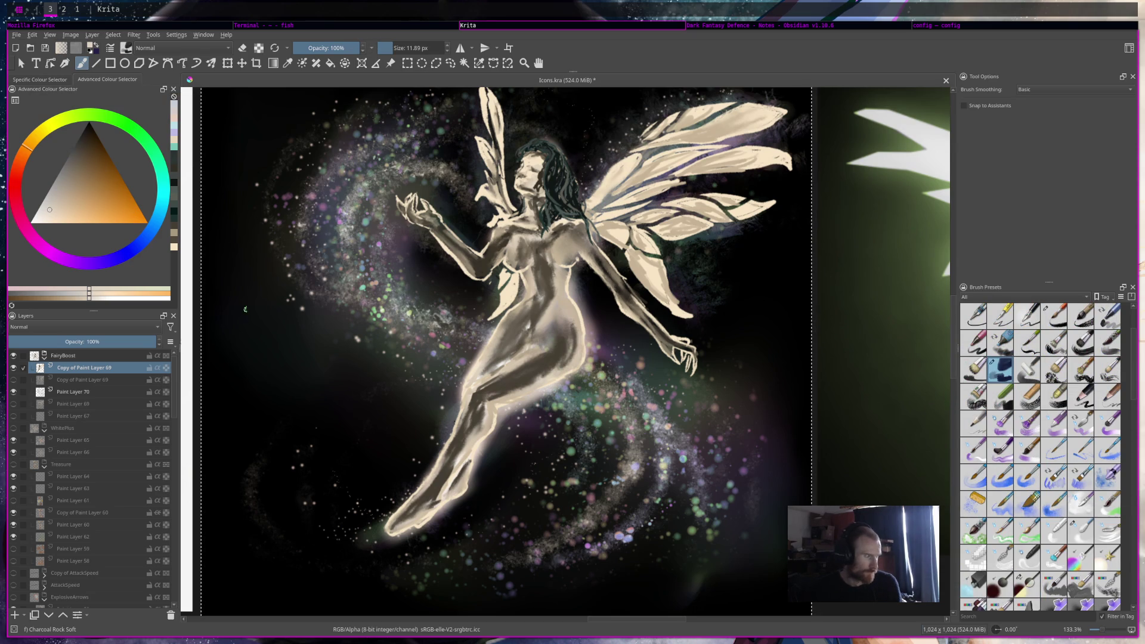
pyautogui.moveTo(546, 293)
pyautogui.mouseDown()
pyautogui.moveTo(525, 310)
pyautogui.moveTo(522, 299)
pyautogui.moveTo(531, 307)
pyautogui.mouseUp()
pyautogui.press('x')
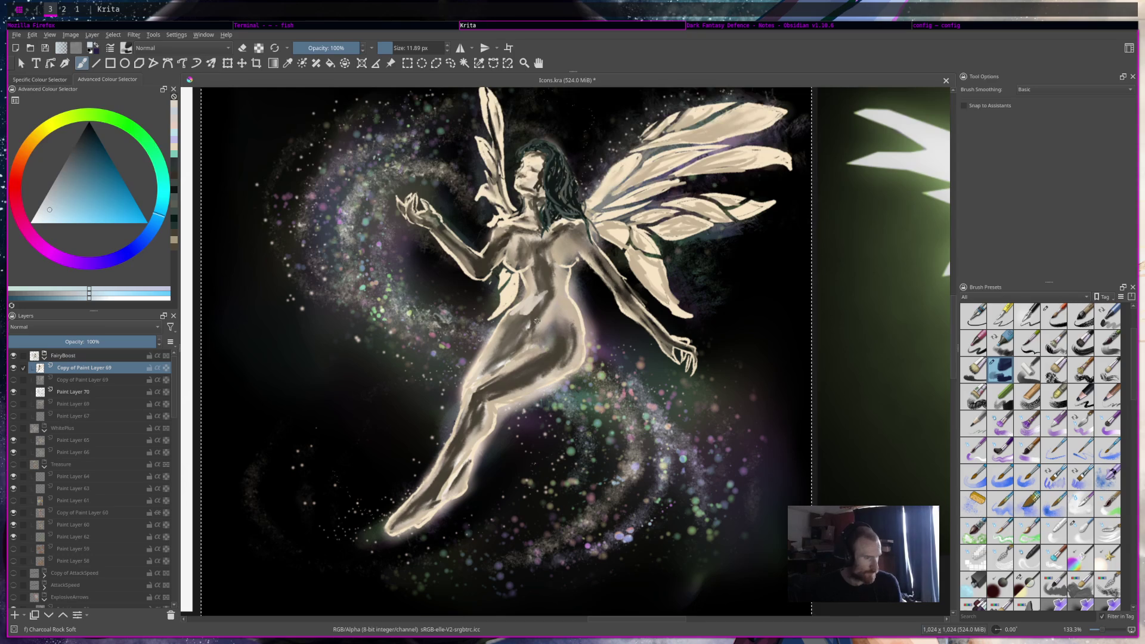
pyautogui.click(46, 218)
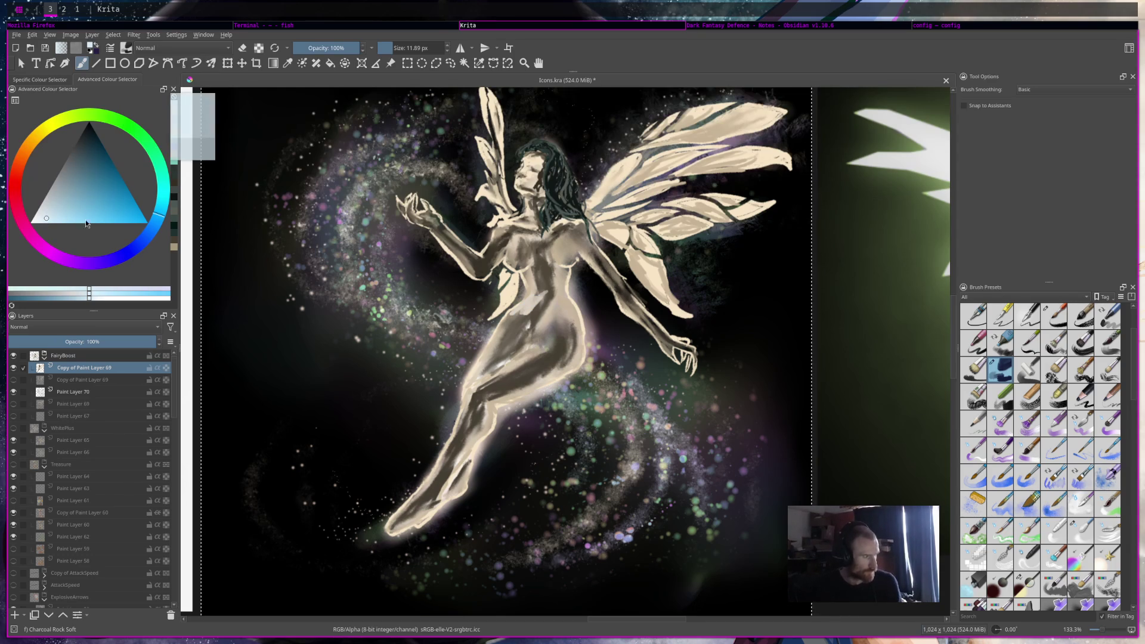
# Paint pale blue over the fairy's belly, hip, raised hand and along her arm
pyautogui.moveTo(531, 301)
pyautogui.mouseDown()
pyautogui.moveTo(520, 319)
pyautogui.moveTo(533, 325)
pyautogui.moveTo(533, 268)
pyautogui.moveTo(543, 295)
pyautogui.moveTo(540, 266)
pyautogui.moveTo(561, 232)
pyautogui.moveTo(528, 262)
pyautogui.moveTo(543, 242)
pyautogui.moveTo(510, 232)
pyautogui.moveTo(497, 246)
pyautogui.moveTo(530, 231)
pyautogui.moveTo(520, 229)
pyautogui.moveTo(471, 262)
pyautogui.moveTo(480, 256)
pyautogui.moveTo(464, 253)
pyautogui.mouseUp()
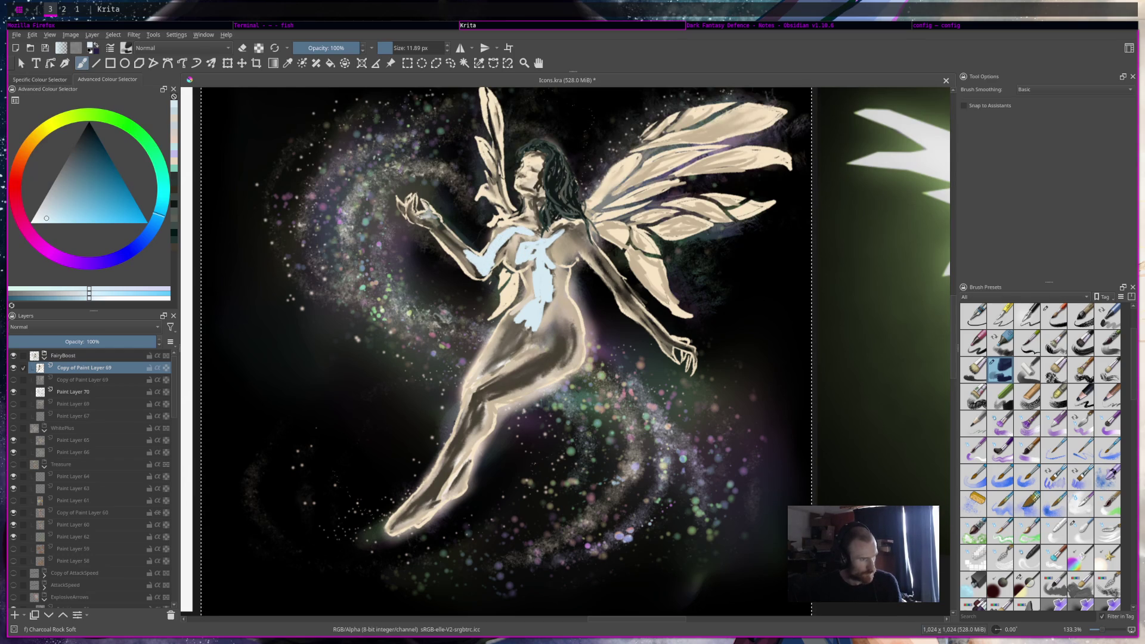
pyautogui.moveTo(425, 223); pyautogui.dragTo(489, 278)
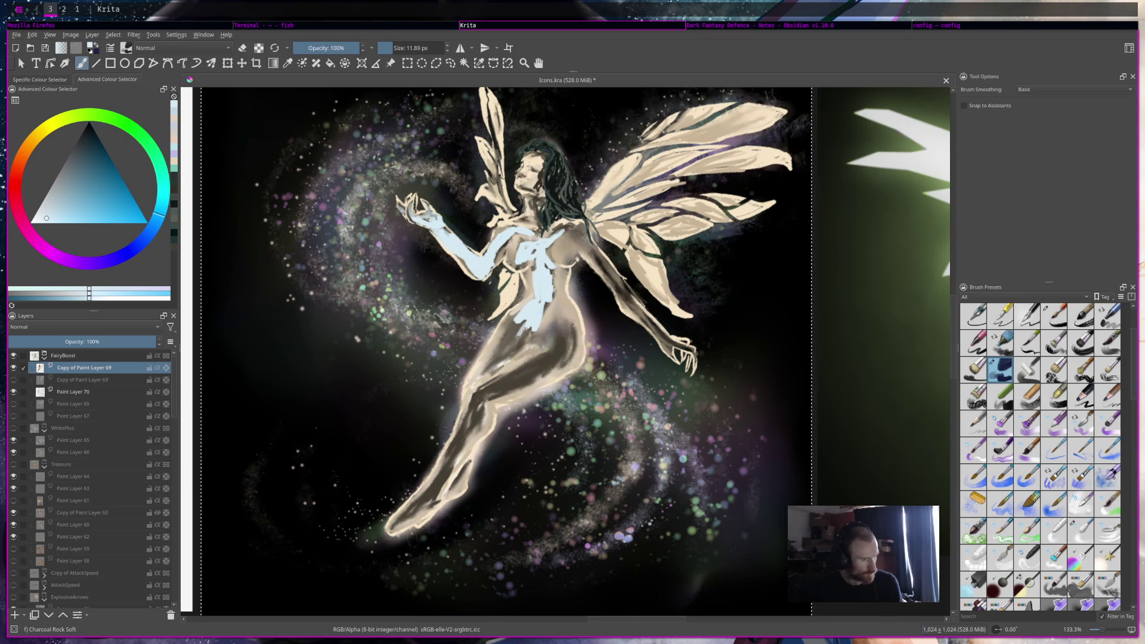
pyautogui.moveTo(516, 336)
pyautogui.mouseDown()
pyautogui.moveTo(496, 357)
pyautogui.moveTo(507, 334)
pyautogui.moveTo(531, 329)
pyautogui.moveTo(540, 366)
pyautogui.moveTo(560, 326)
pyautogui.moveTo(566, 355)
pyautogui.moveTo(537, 340)
pyautogui.moveTo(558, 334)
pyautogui.moveTo(563, 364)
pyautogui.moveTo(495, 375)
pyautogui.moveTo(507, 382)
pyautogui.moveTo(459, 439)
pyautogui.moveTo(480, 424)
pyautogui.moveTo(397, 525)
pyautogui.moveTo(421, 501)
pyautogui.moveTo(438, 502)
pyautogui.mouseUp()
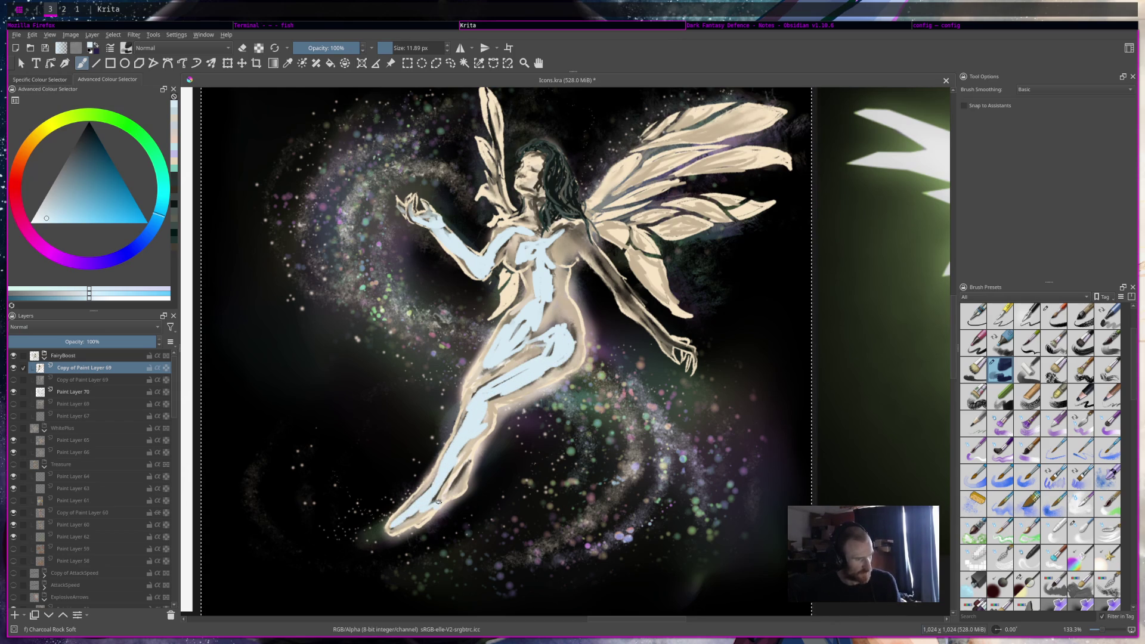
pyautogui.moveTo(572, 235)
pyautogui.mouseDown()
pyautogui.moveTo(564, 228)
pyautogui.moveTo(669, 358)
pyautogui.moveTo(694, 353)
pyautogui.mouseUp()
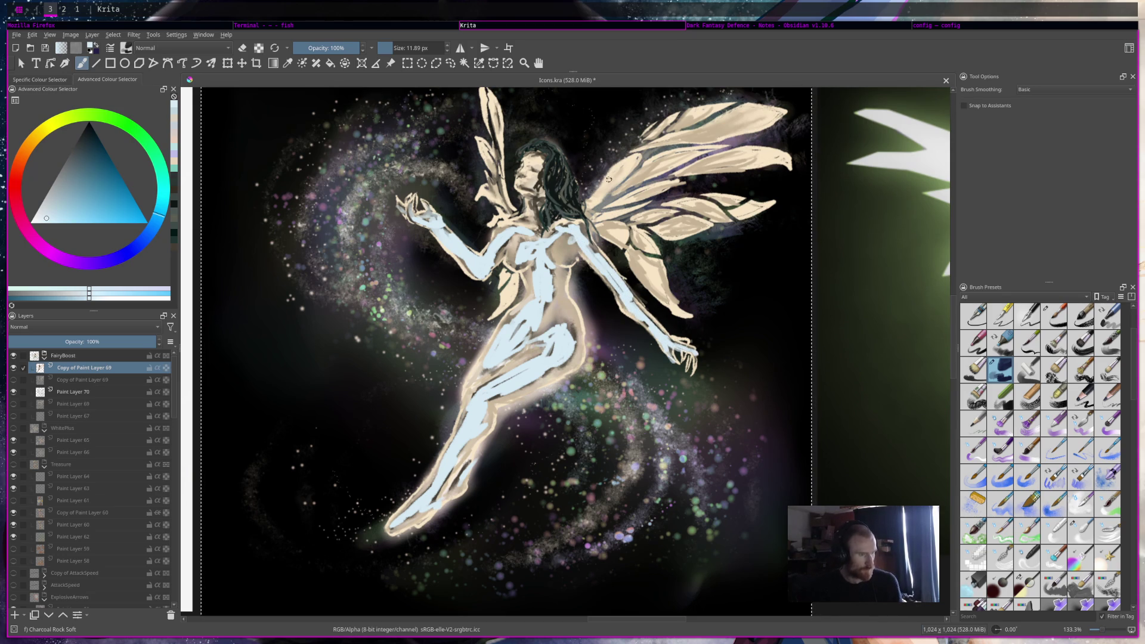
# Add pale blue highlights along the edge and upper part of the right wing
pyautogui.moveTo(590, 212); pyautogui.dragTo(673, 158)
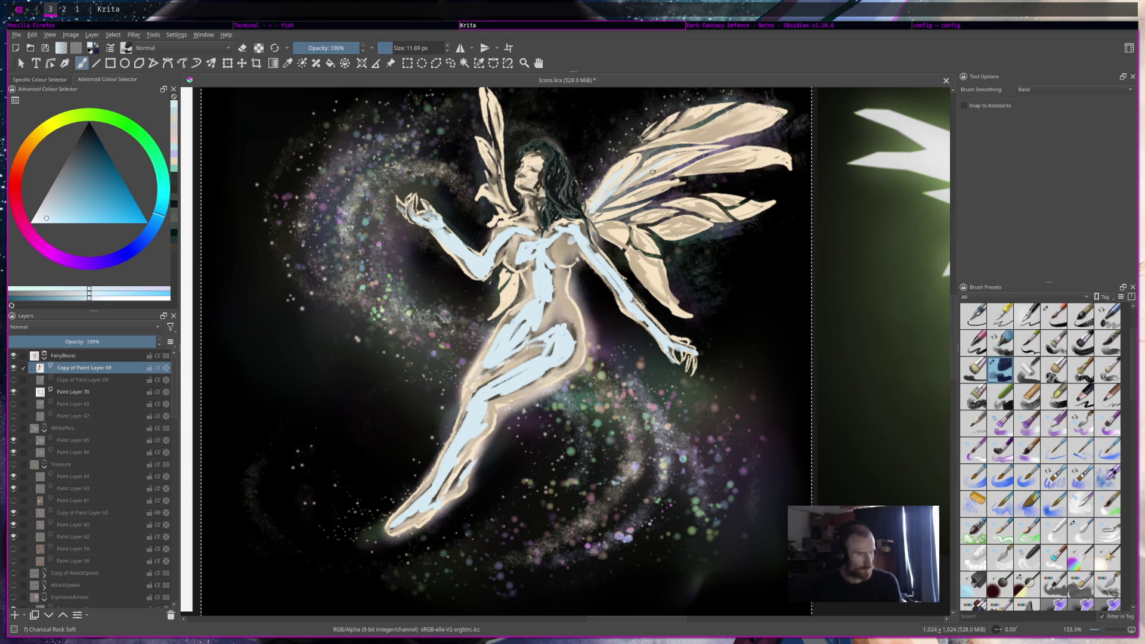
pyautogui.moveTo(626, 197); pyautogui.dragTo(669, 181)
pyautogui.moveTo(750, 156); pyautogui.dragTo(710, 164)
pyautogui.moveTo(735, 124); pyautogui.dragTo(685, 135)
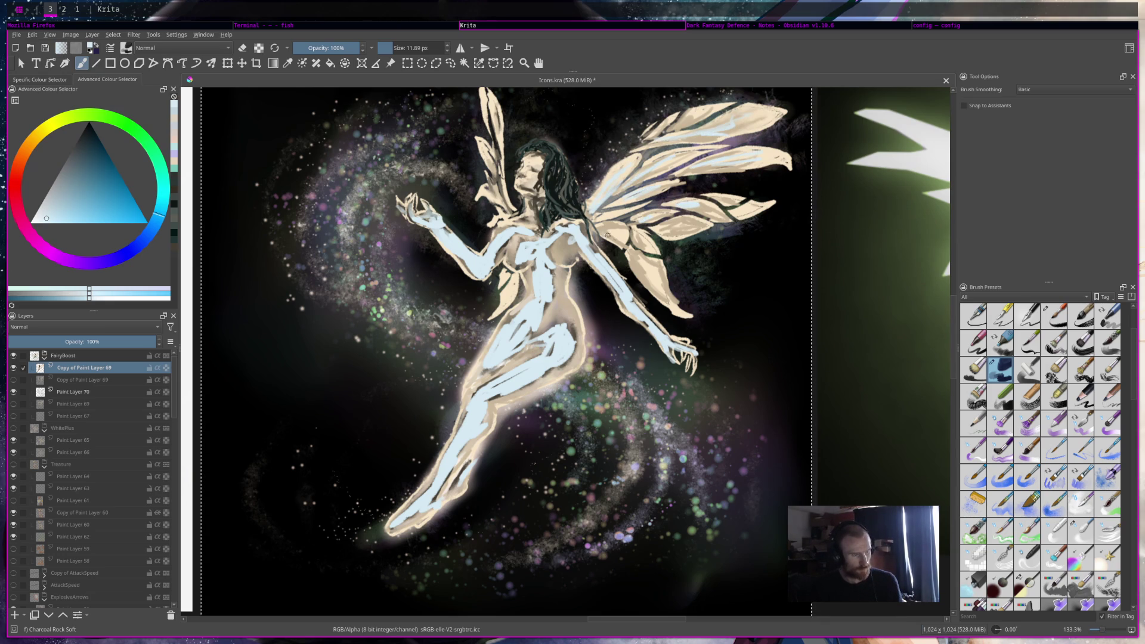
# Brighten a small chest area and add faint highlights along the face and neck
pyautogui.moveTo(556, 250); pyautogui.dragTo(569, 240)
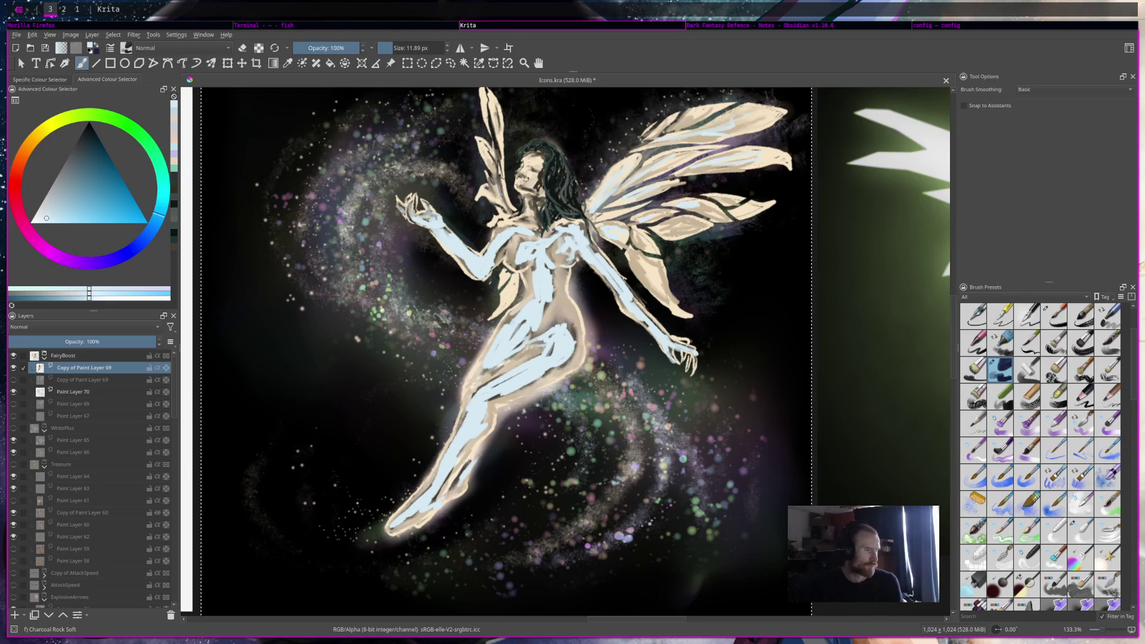
pyautogui.moveTo(535, 186); pyautogui.dragTo(546, 161)
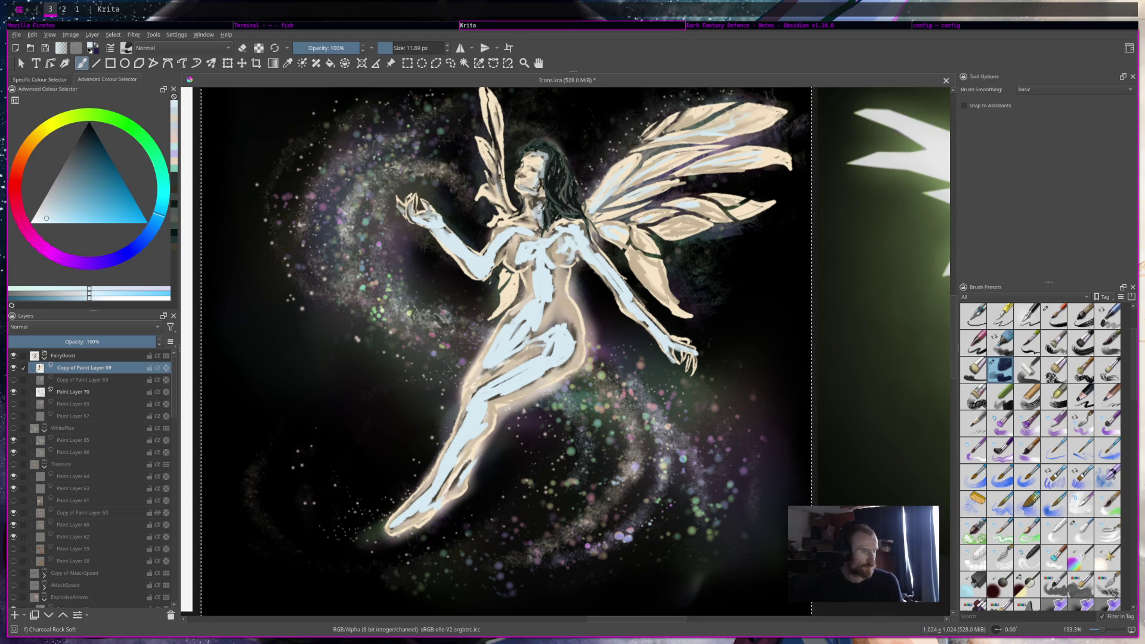
pyautogui.moveTo(538, 215)
pyautogui.mouseDown()
pyautogui.moveTo(561, 168)
pyautogui.moveTo(546, 144)
pyautogui.mouseUp()
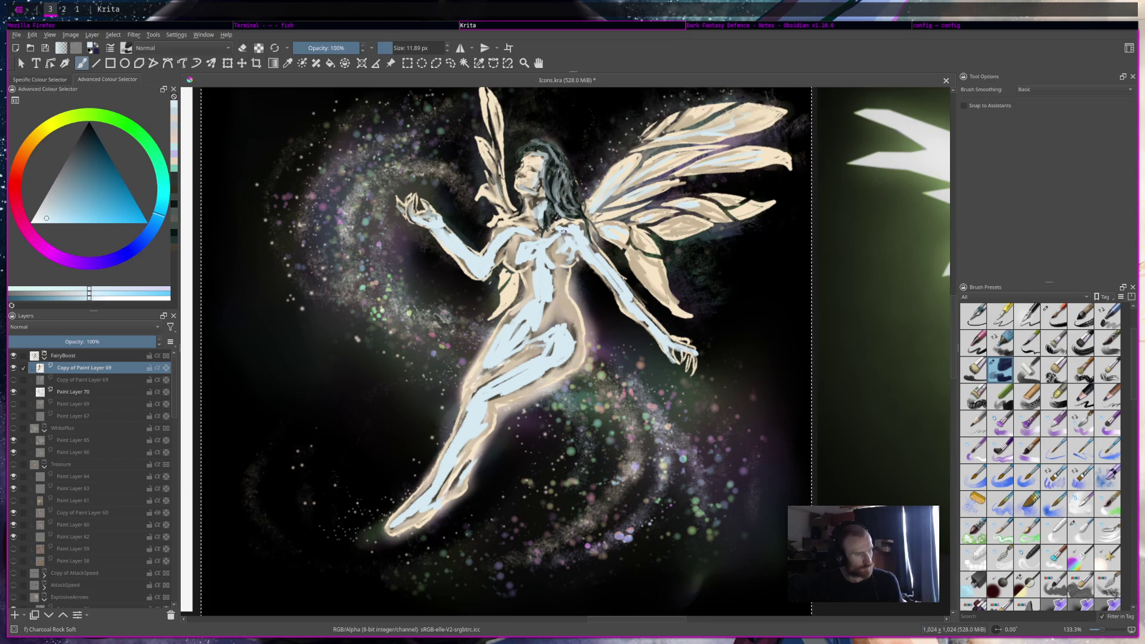
# Select the Blender Textured Soft preset and reduce its size to 17.94 px
pyautogui.scroll(-8, 567, 174)
pyautogui.scroll(8, 575, 149)
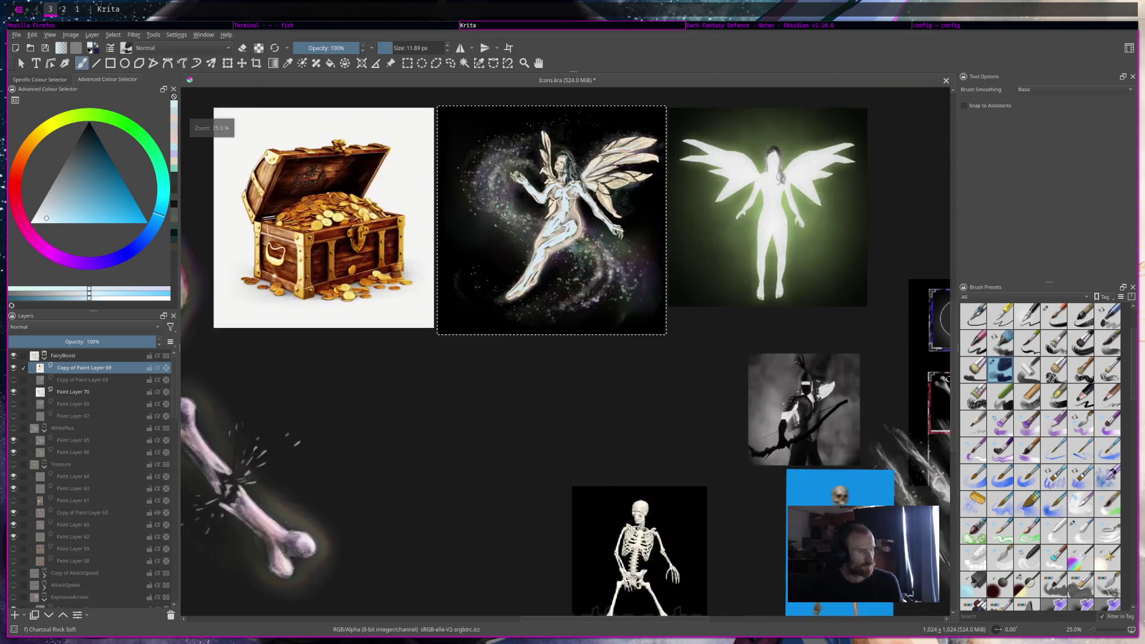
pyautogui.scroll(-3, 1054, 488)
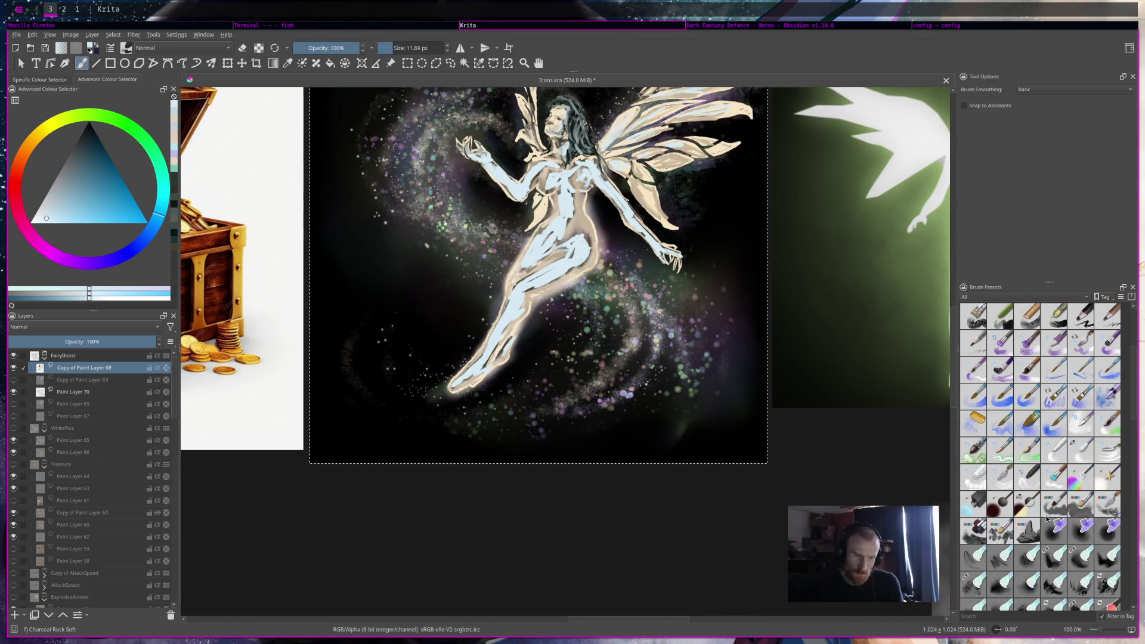
pyautogui.click(1054, 486)
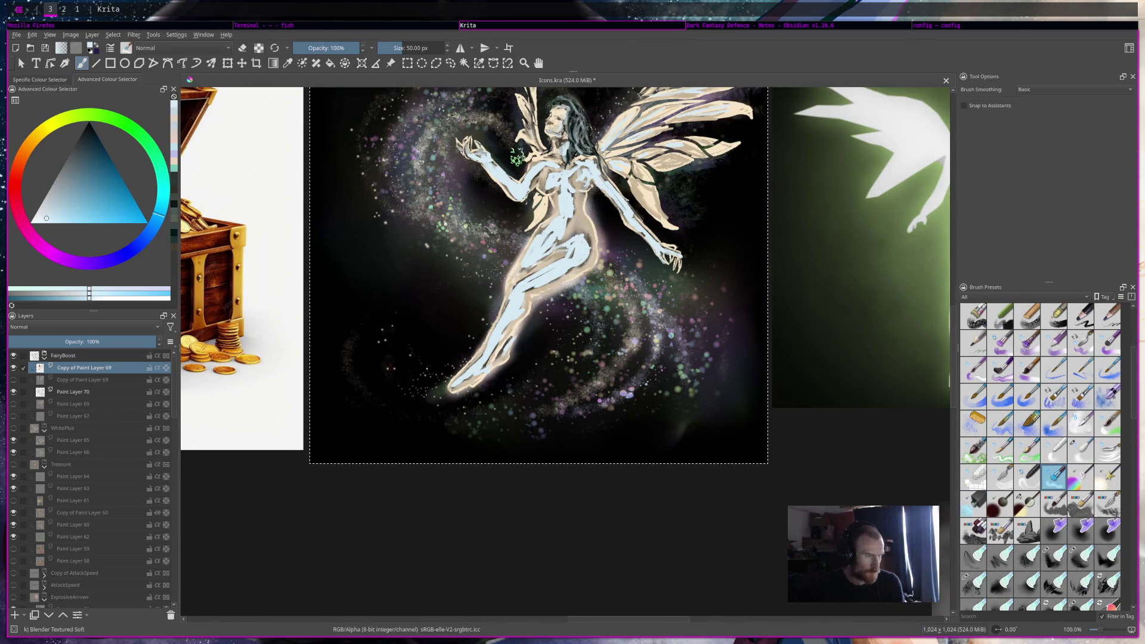
pyautogui.click(394, 45)
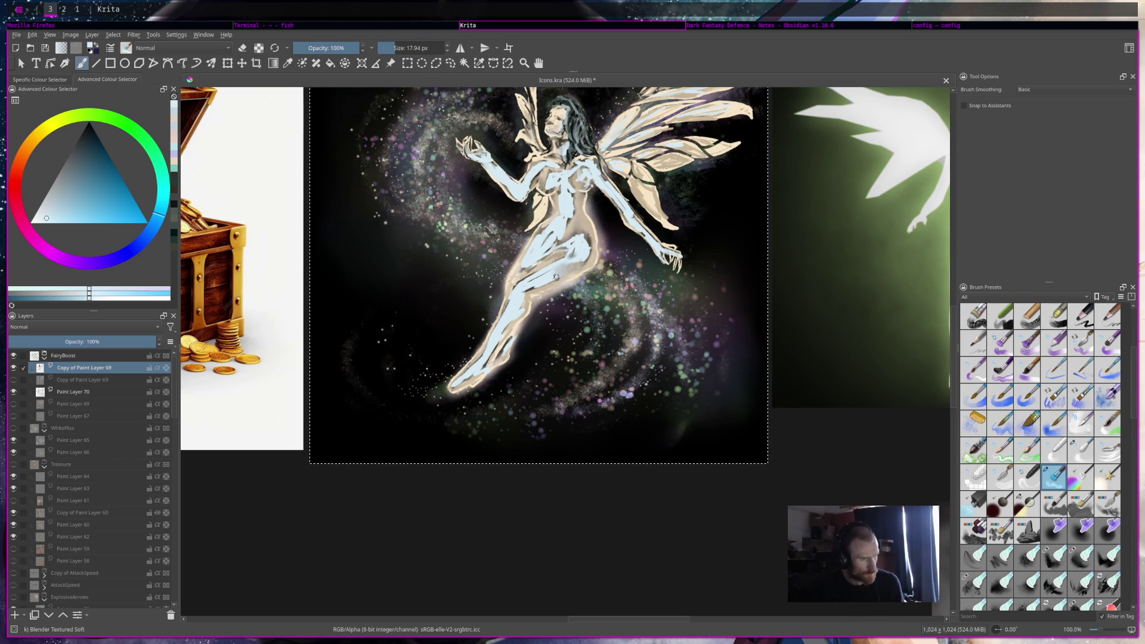
# Blend the pale blue into the fairy's thigh and soften the left side of her hair
pyautogui.moveTo(549, 275)
pyautogui.mouseDown()
pyautogui.moveTo(531, 276)
pyautogui.moveTo(535, 288)
pyautogui.moveTo(589, 253)
pyautogui.moveTo(563, 248)
pyautogui.mouseUp()
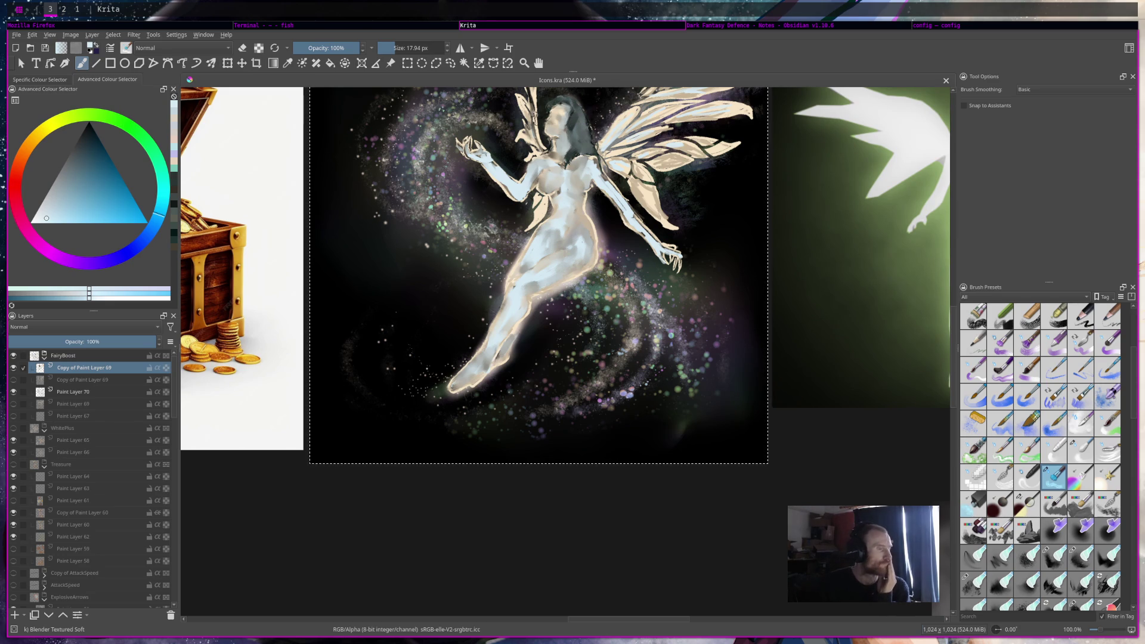
pyautogui.moveTo(528, 107); pyautogui.dragTo(539, 148)
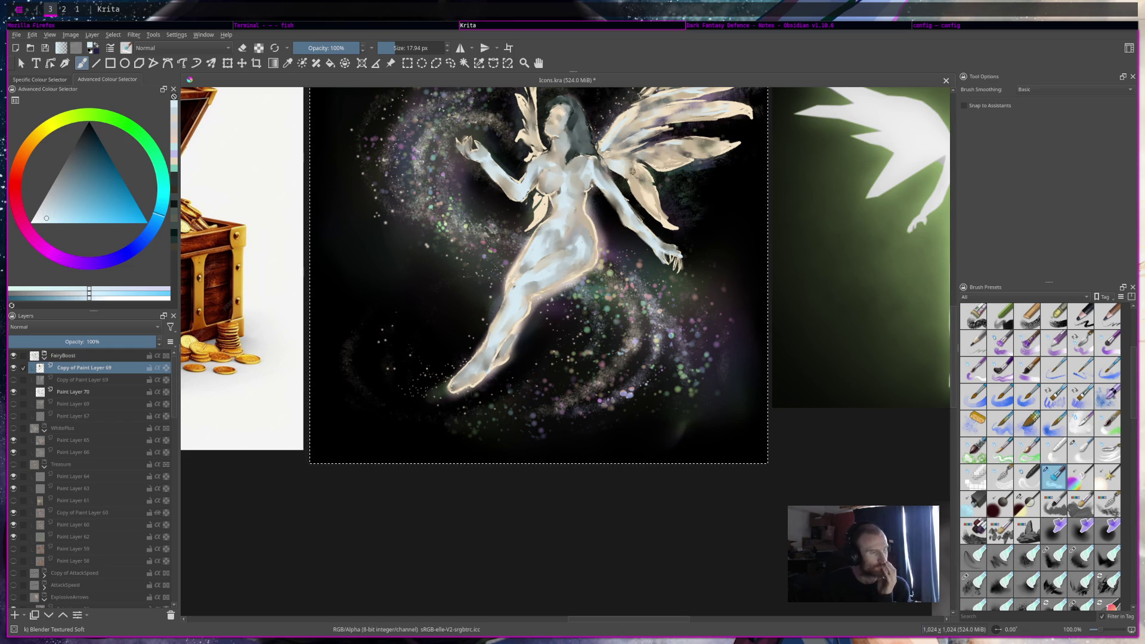
# Compare the fairy against the other icons, then pick Adjust Overlay Burn (Overlay mode, 53.10 px)
pyautogui.scroll(-6, 637, 241)
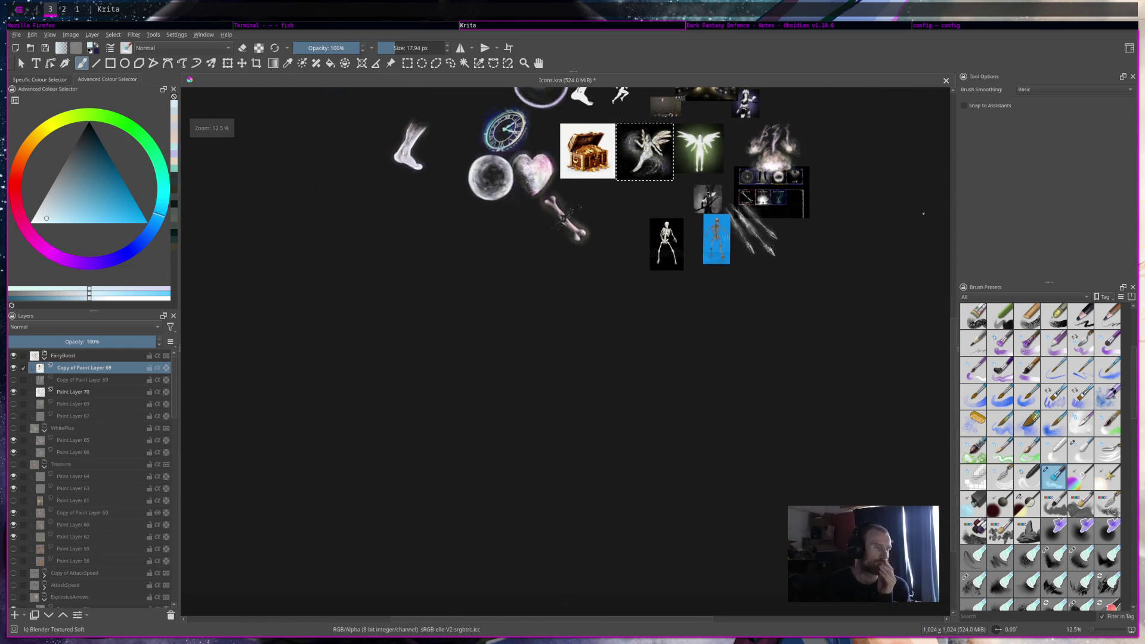
pyautogui.scroll(4, 637, 241)
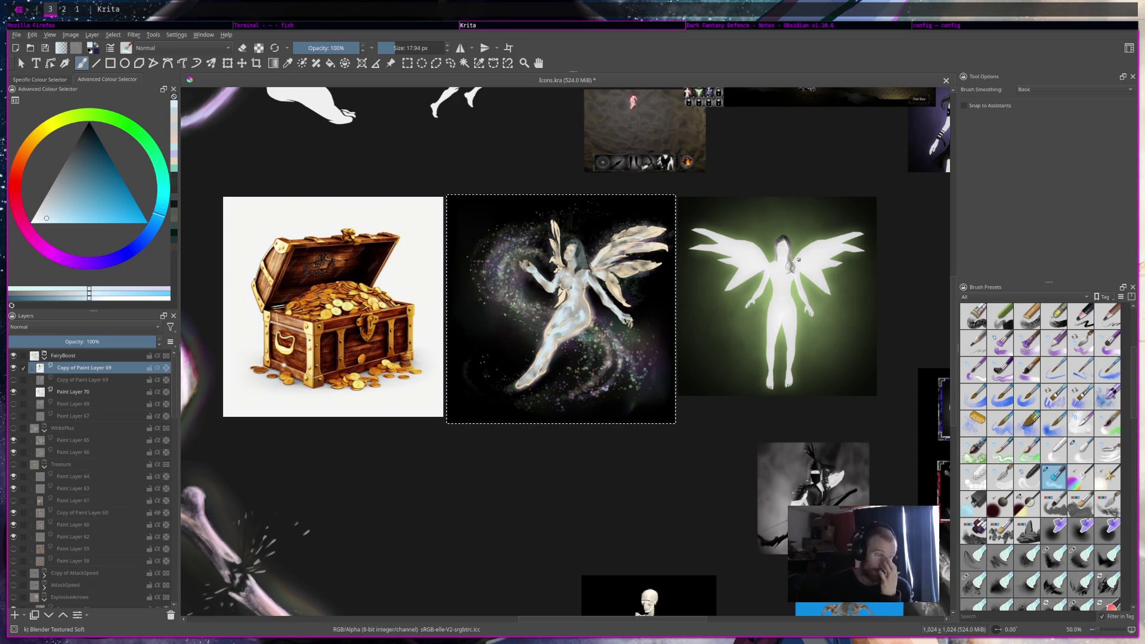
pyautogui.scroll(-1, 739, 212)
pyautogui.scroll(-2, 738, 213)
pyautogui.scroll(5, 596, 209)
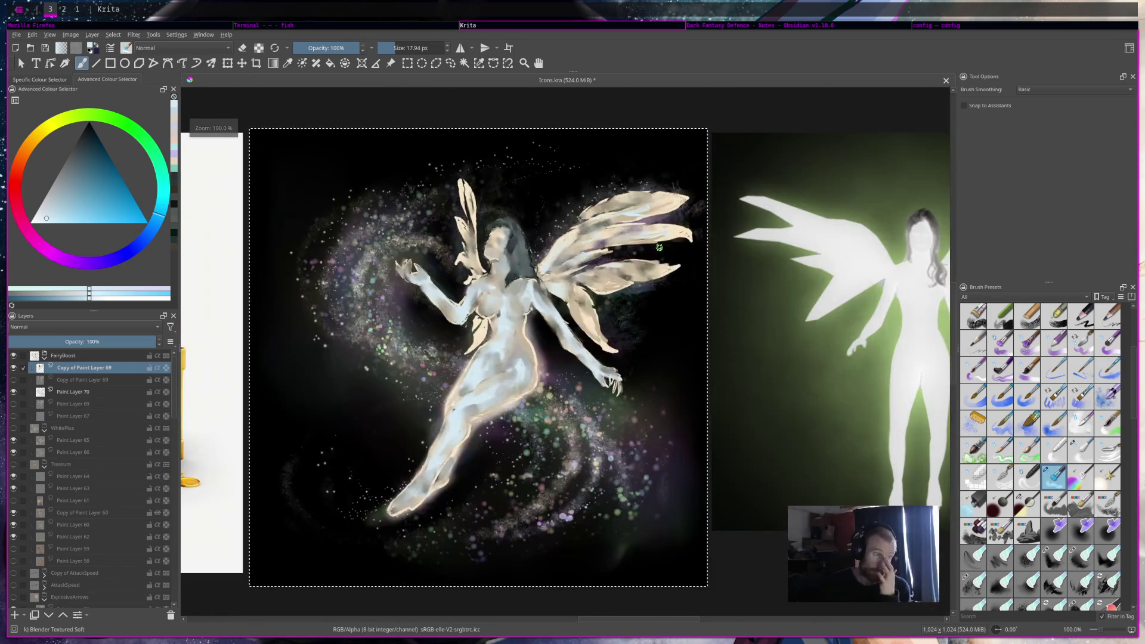
pyautogui.scroll(2, 582, 194)
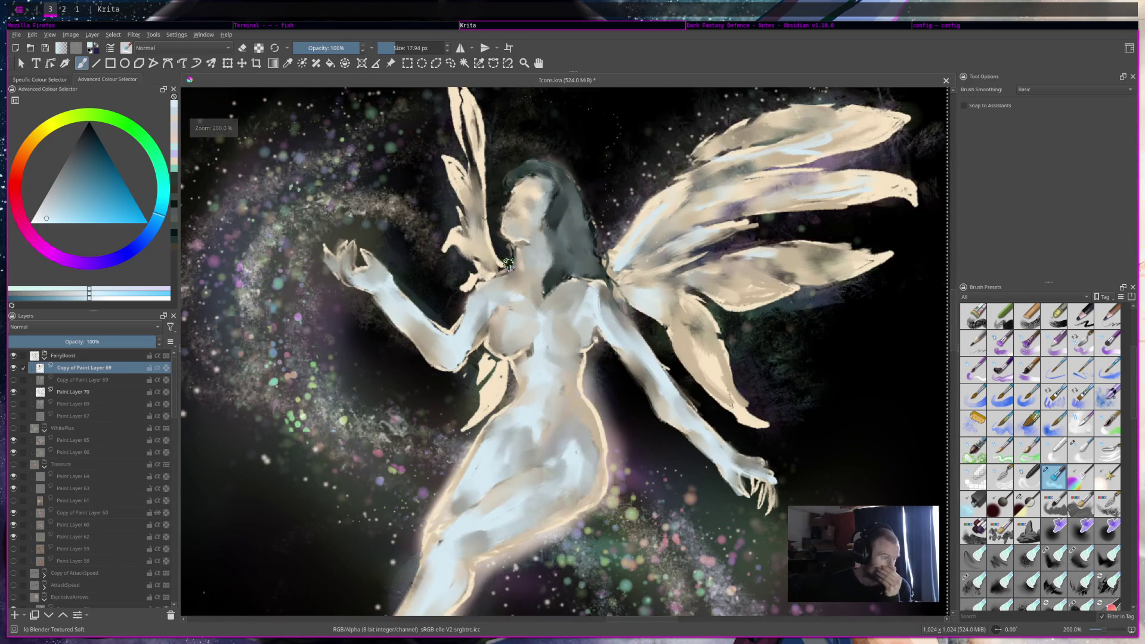
pyautogui.scroll(-1, 514, 263)
pyautogui.scroll(-5, 604, 257)
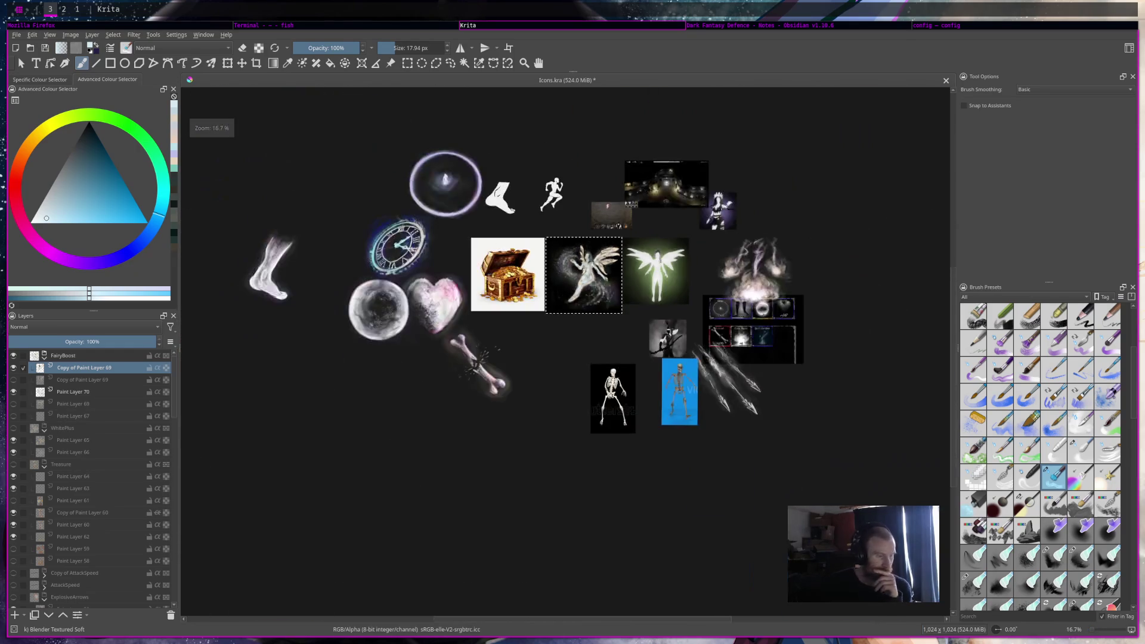
pyautogui.scroll(1, 604, 257)
pyautogui.scroll(4, 588, 265)
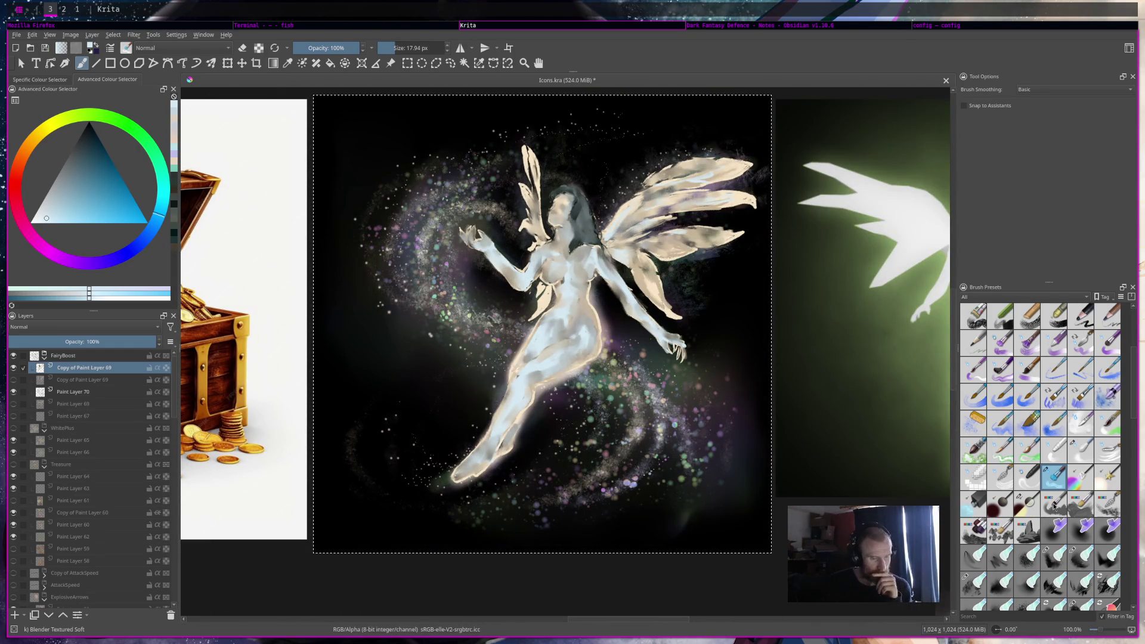
pyautogui.click(1027, 510)
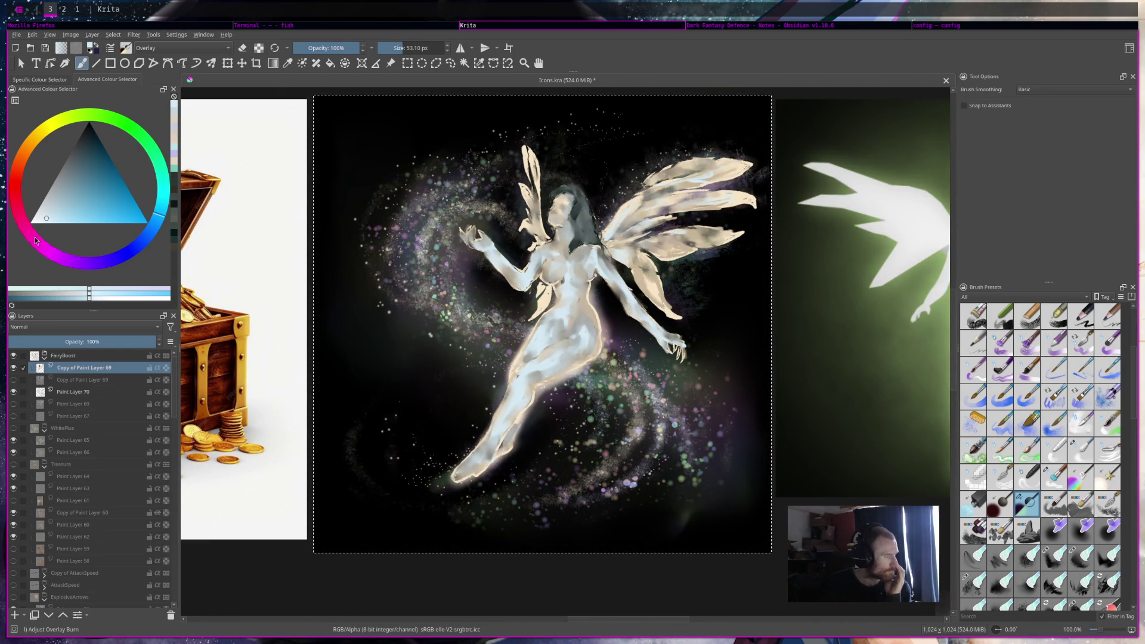
# With magenta at about 38 px, tint the chest pink and brighten the lower leg in Overlay
pyautogui.click(35, 240)
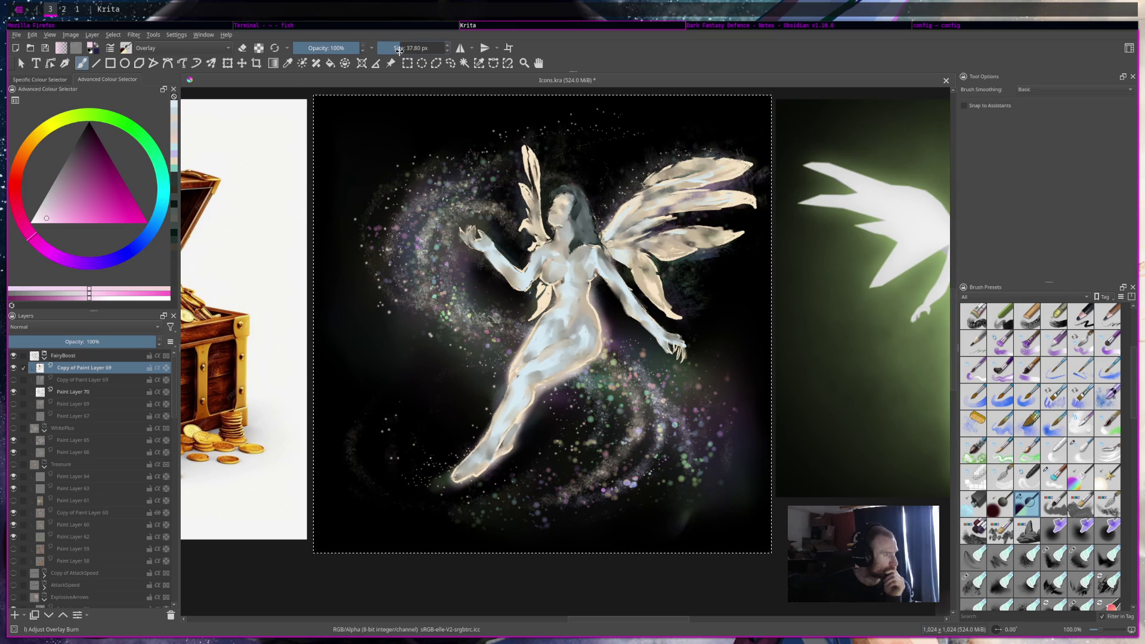
pyautogui.moveTo(552, 260); pyautogui.dragTo(561, 266)
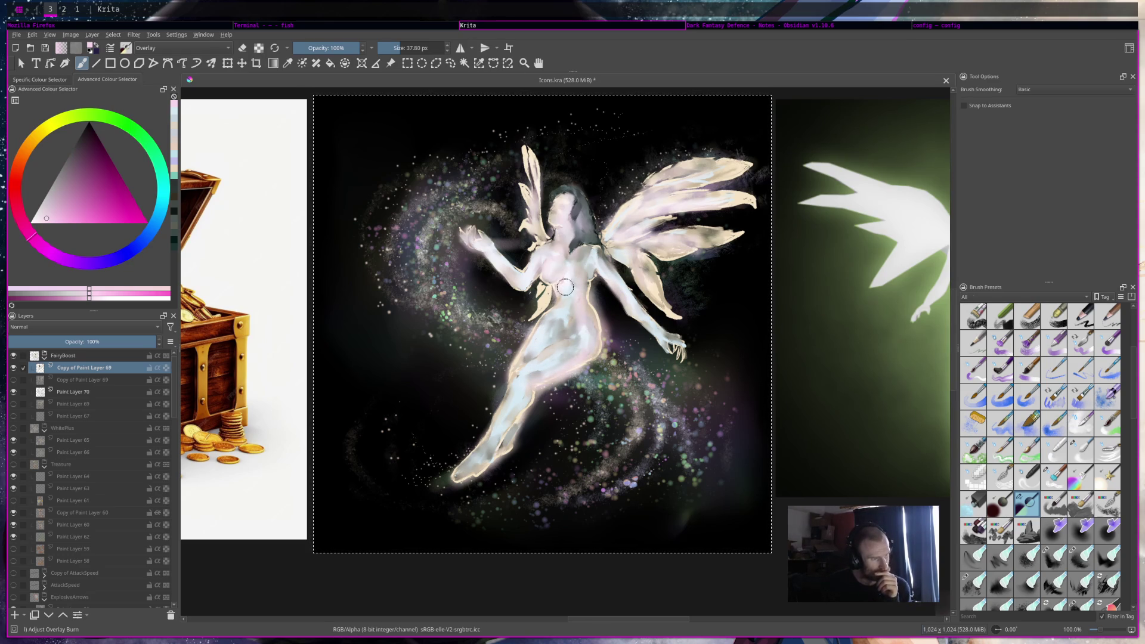
pyautogui.moveTo(504, 423)
pyautogui.mouseDown()
pyautogui.moveTo(471, 465)
pyautogui.moveTo(495, 450)
pyautogui.mouseUp()
# Zoom in close on the fairy and swap the painting colour to dark blue
pyautogui.scroll(-6, 596, 296)
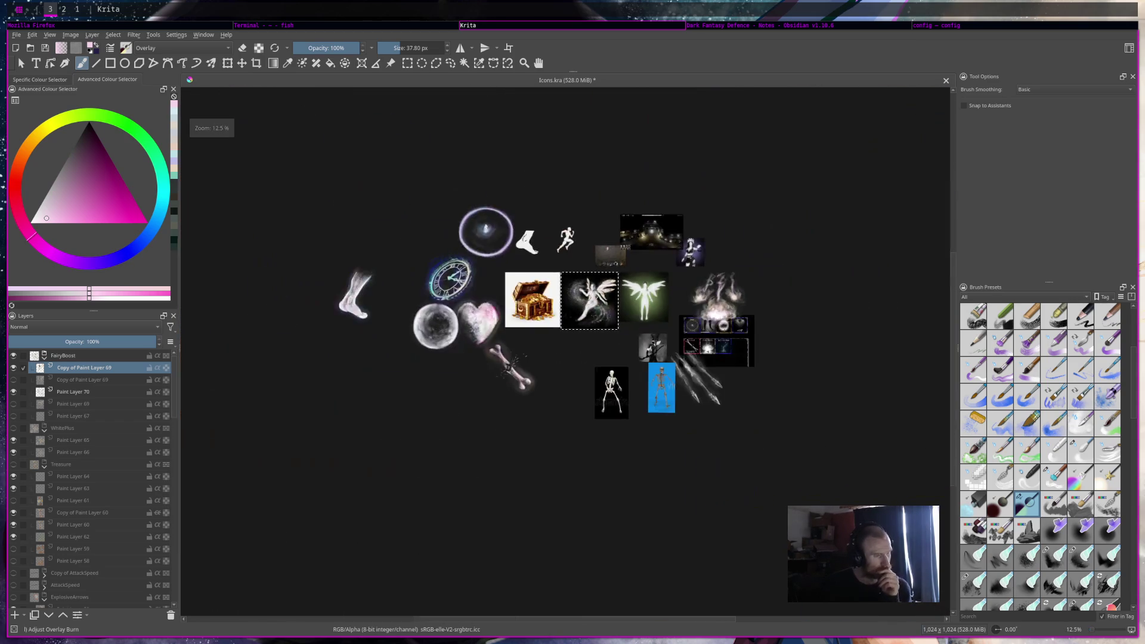
pyautogui.scroll(2, 597, 297)
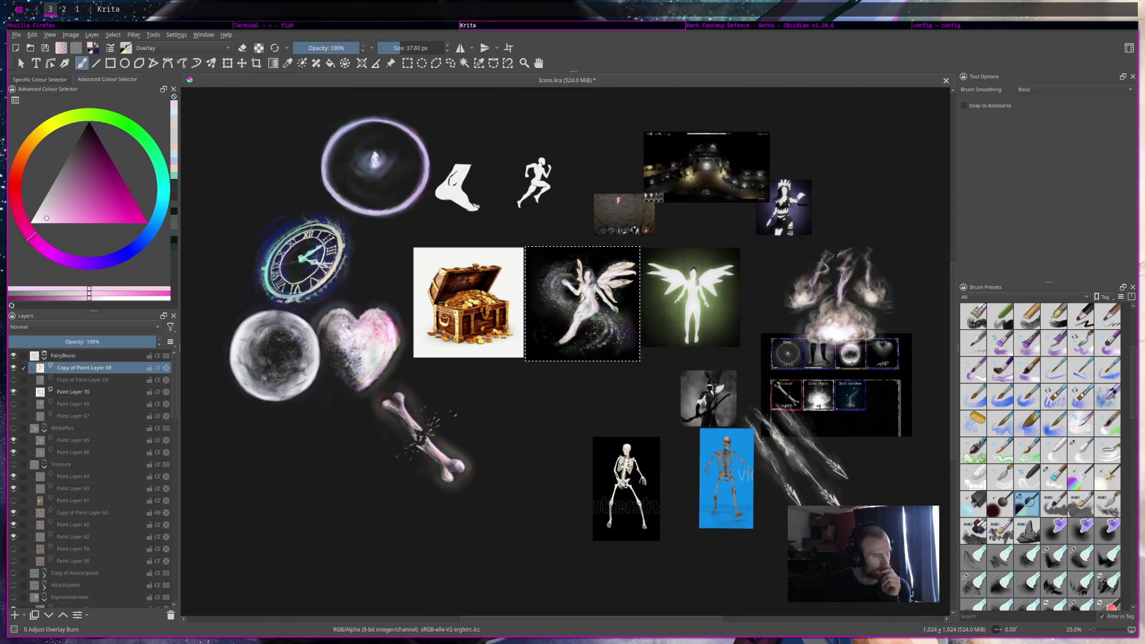
pyautogui.scroll(4, 581, 304)
pyautogui.scroll(-2, 582, 304)
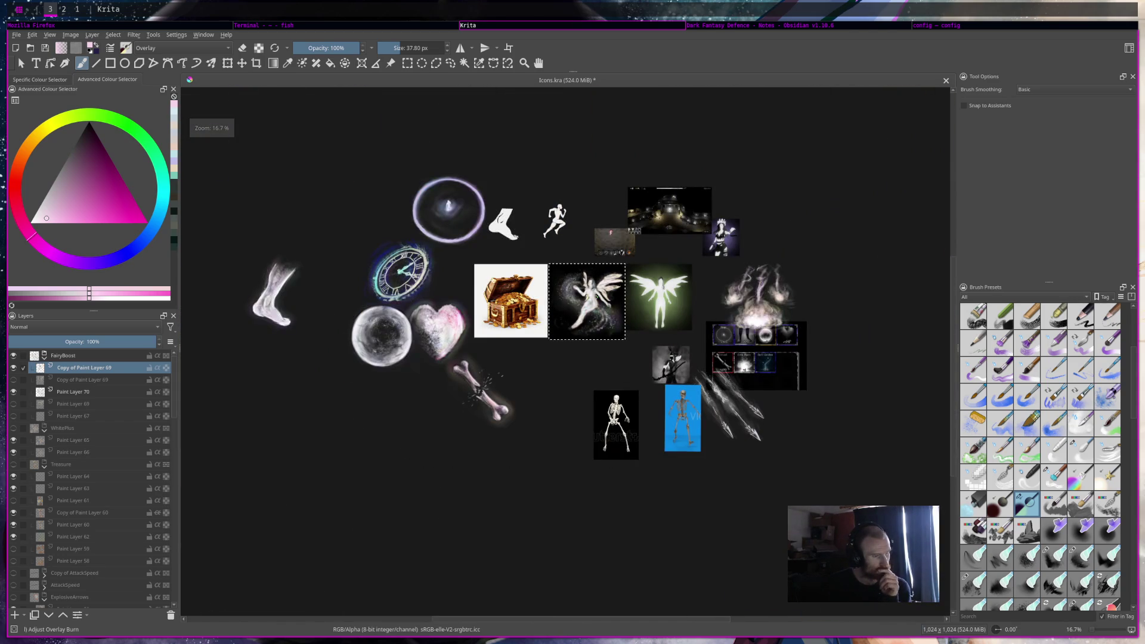
pyautogui.scroll(3, 597, 296)
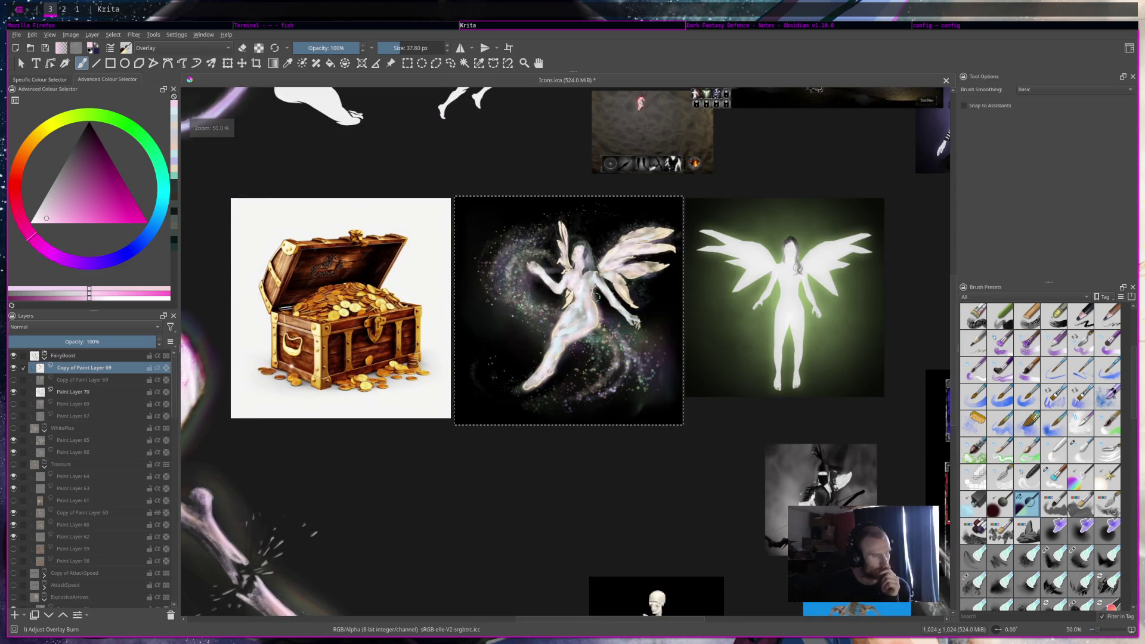
pyautogui.scroll(2, 595, 296)
pyautogui.scroll(-1, 595, 296)
pyautogui.scroll(2, 596, 296)
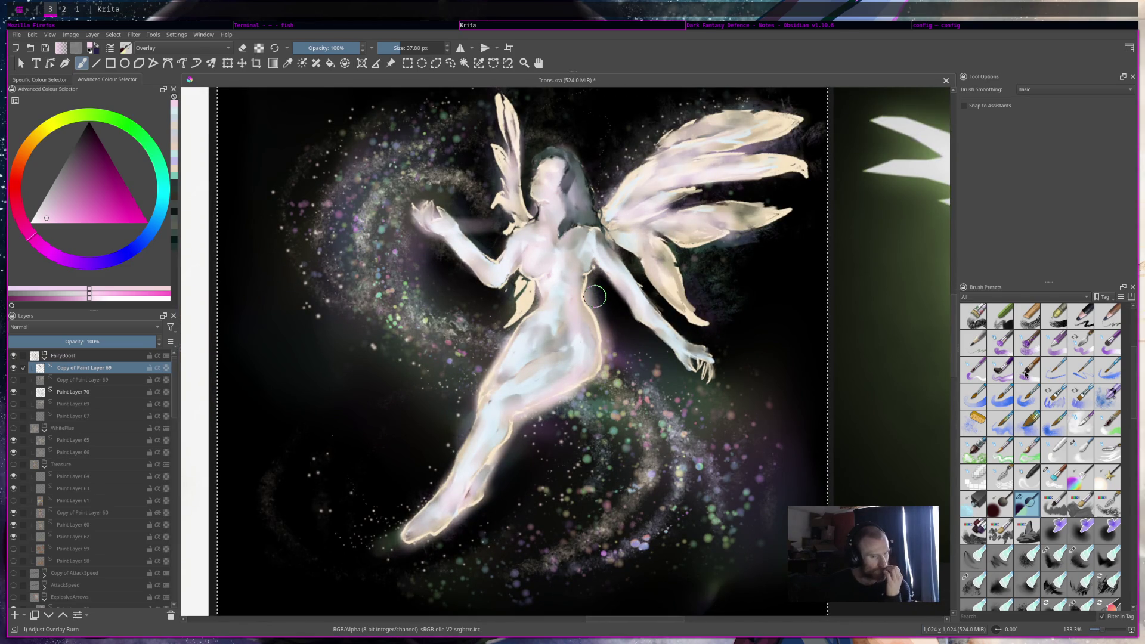
pyautogui.moveTo(1025, 374)
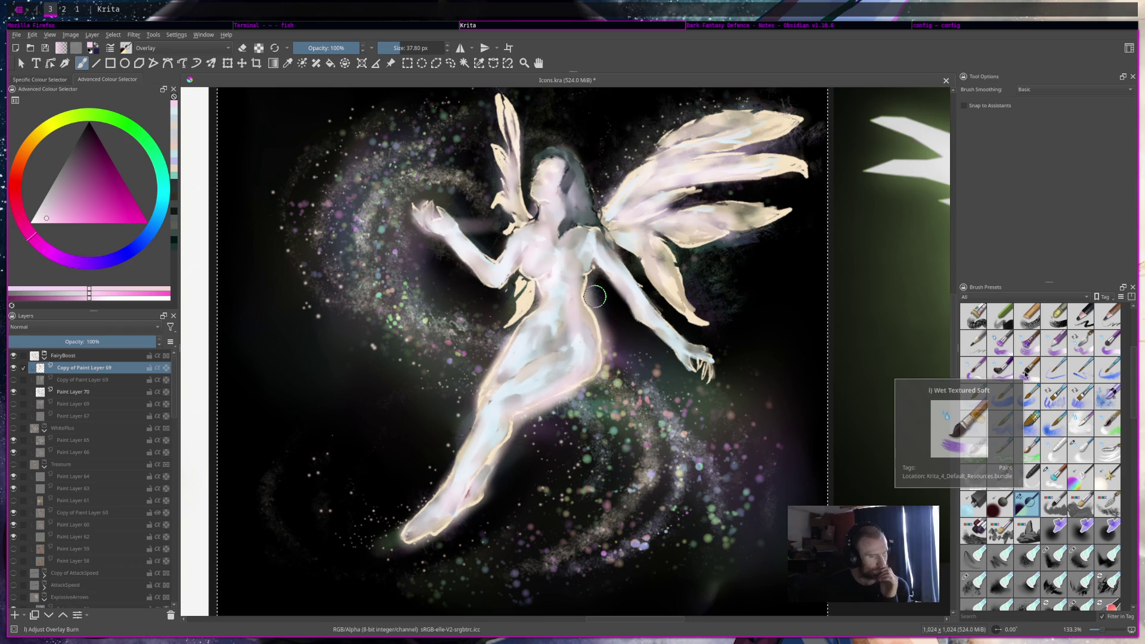
pyautogui.press('x')
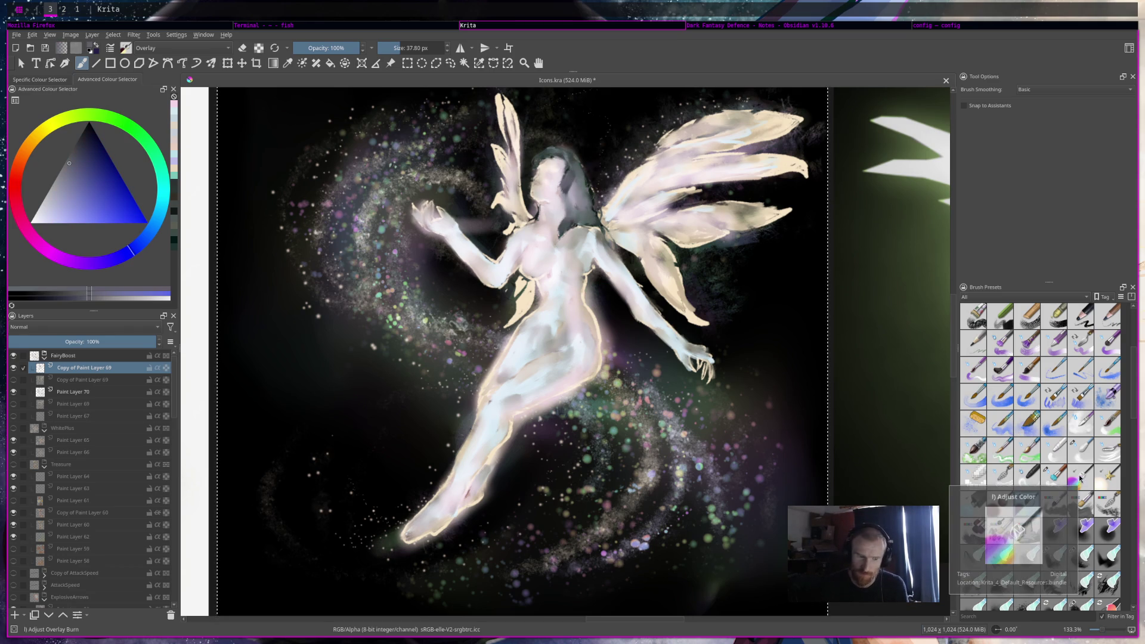
# Blend a small stroke on the figure with Blender Textured Soft, sizing between 3 and 8 px
pyautogui.click(1048, 481)
pyautogui.press('+')
pyautogui.press('+')
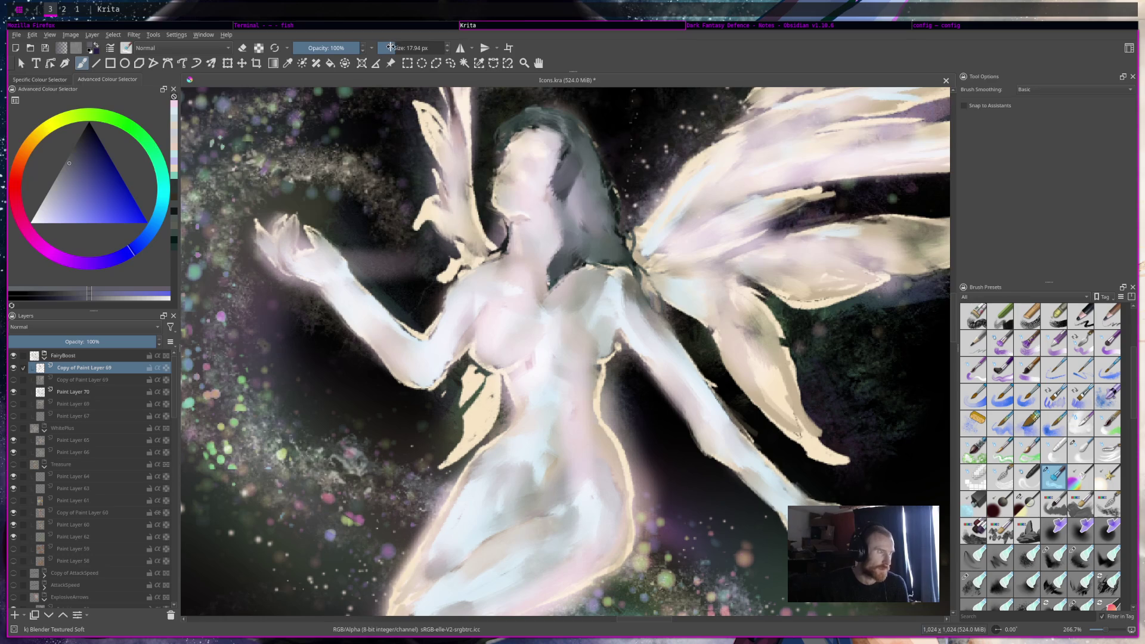
pyautogui.click(390, 47)
pyautogui.click(557, 183)
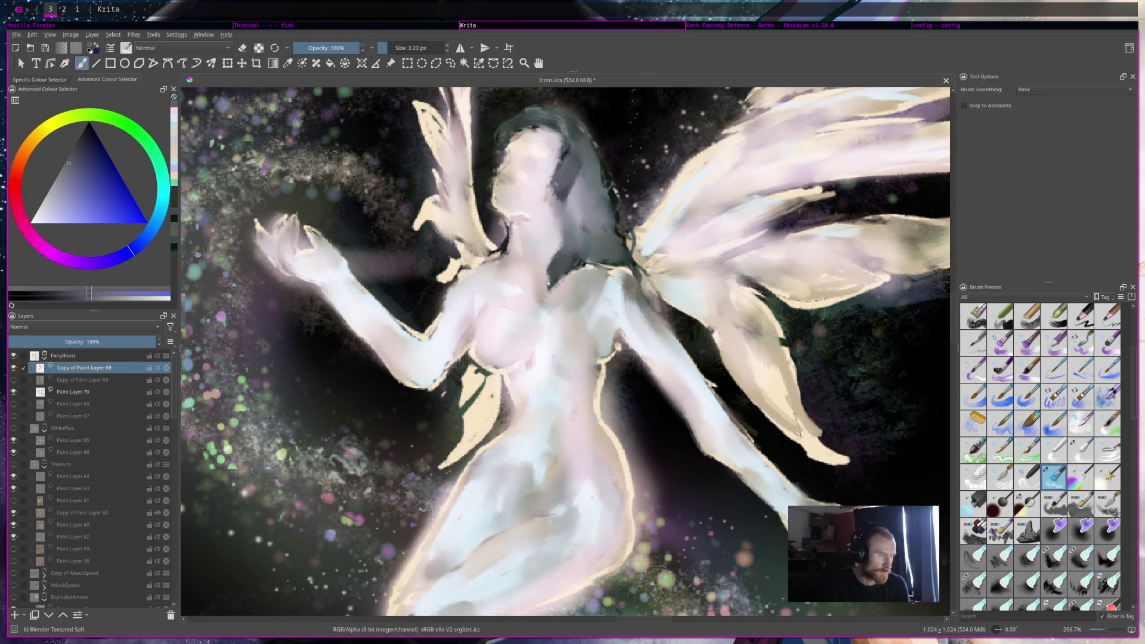
pyautogui.click(397, 45)
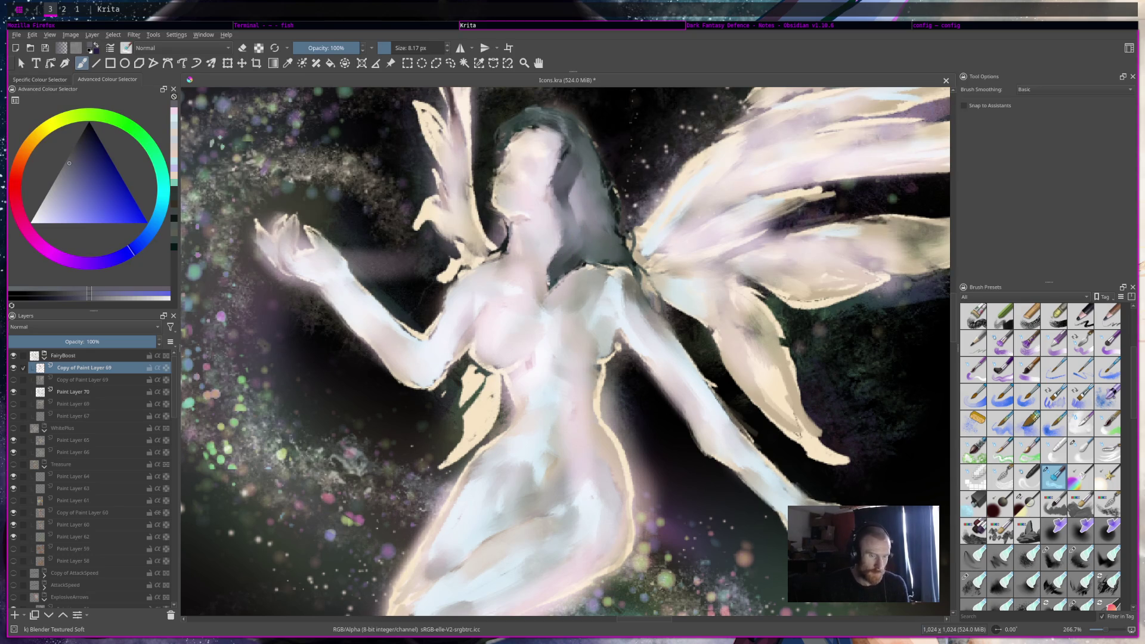
# Switch to the Rake Wet brush at about 11 px and paint lighter grey over the hair beside the face
pyautogui.click(1000, 558)
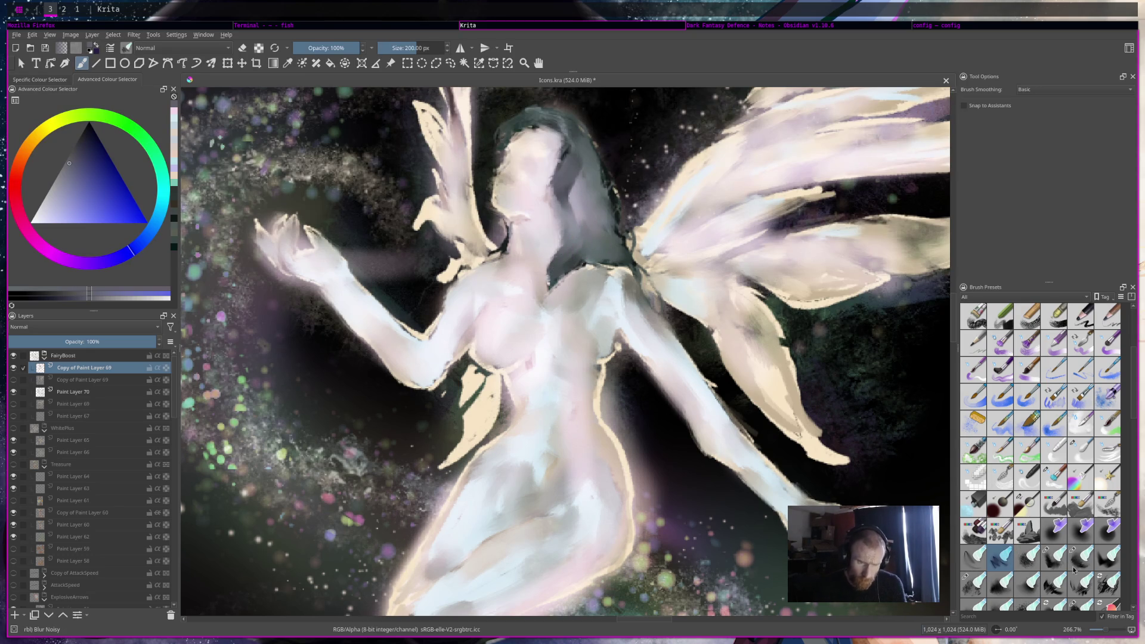
pyautogui.click(1080, 583)
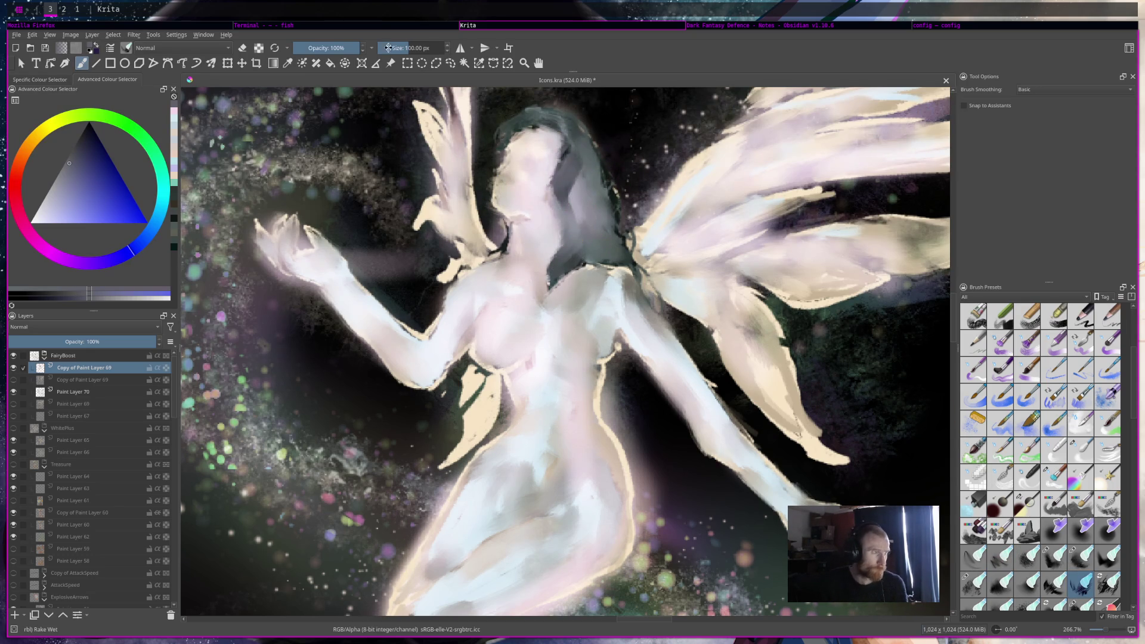
pyautogui.keyDown('shift'); pyautogui.moveTo(451, 87); pyautogui.dragTo(436, 72); pyautogui.keyUp('shift')
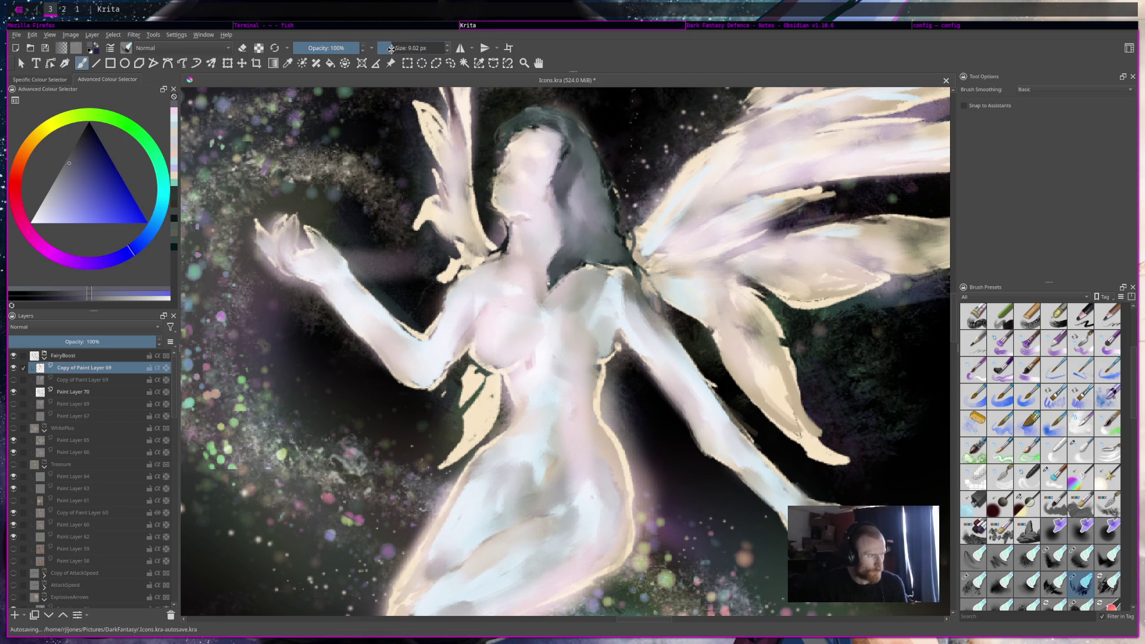
pyautogui.keyDown('shift'); pyautogui.moveTo(561, 173); pyautogui.dragTo(581, 178); pyautogui.keyUp('shift')
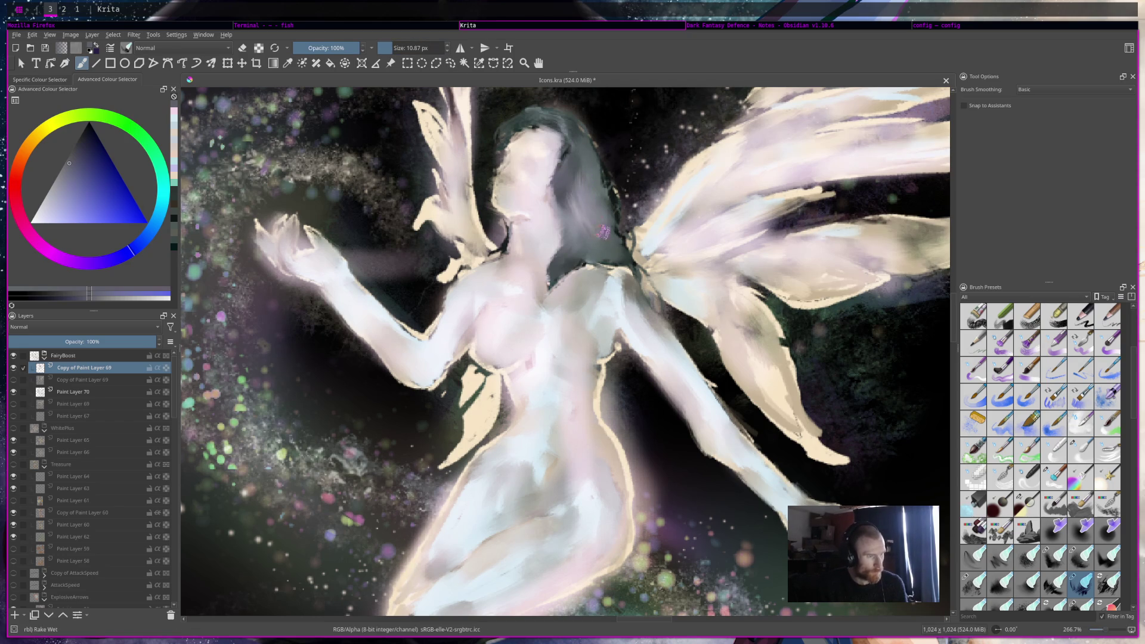
pyautogui.moveTo(577, 225)
pyautogui.mouseDown()
pyautogui.moveTo(625, 251)
pyautogui.moveTo(569, 172)
pyautogui.moveTo(554, 189)
pyautogui.moveTo(583, 227)
pyautogui.mouseUp()
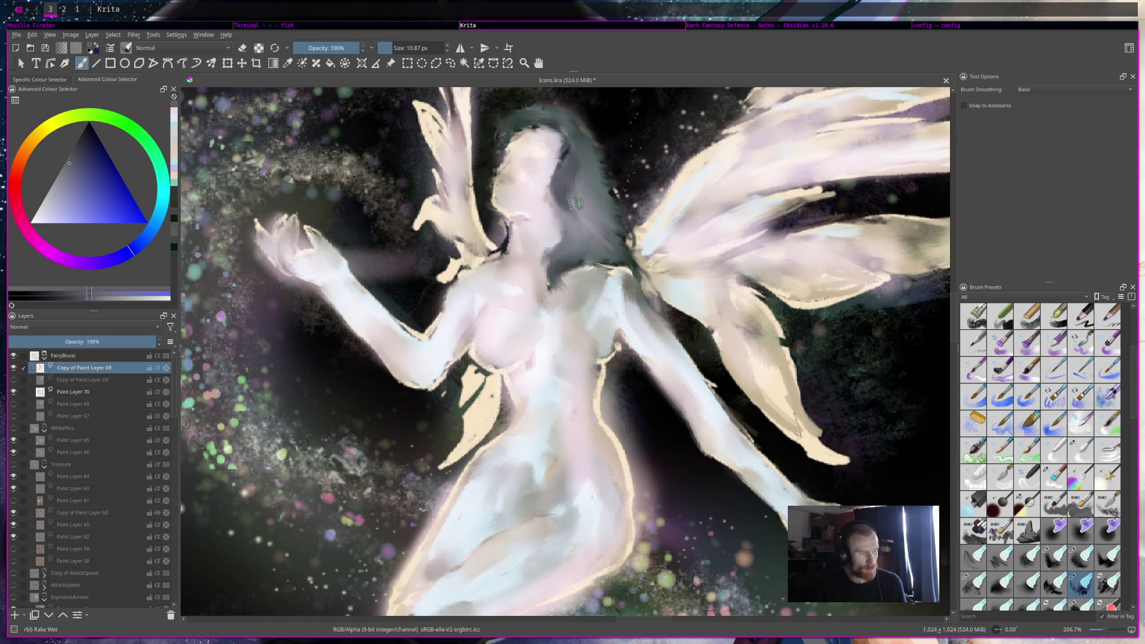
pyautogui.scroll(-5, 575, 204)
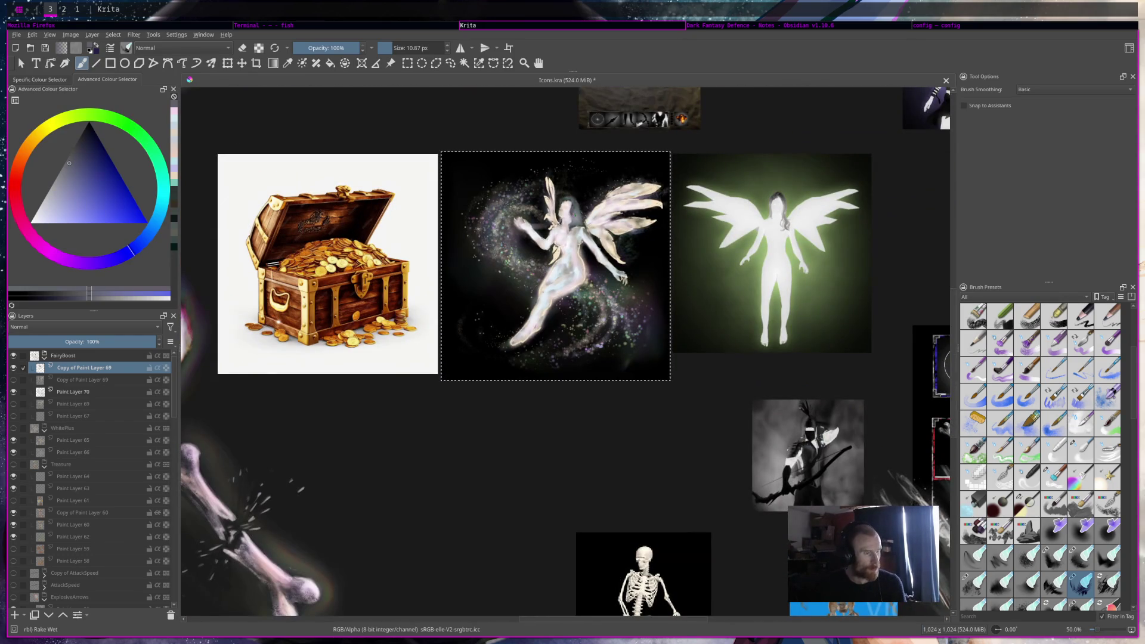
pyautogui.scroll(4, 578, 203)
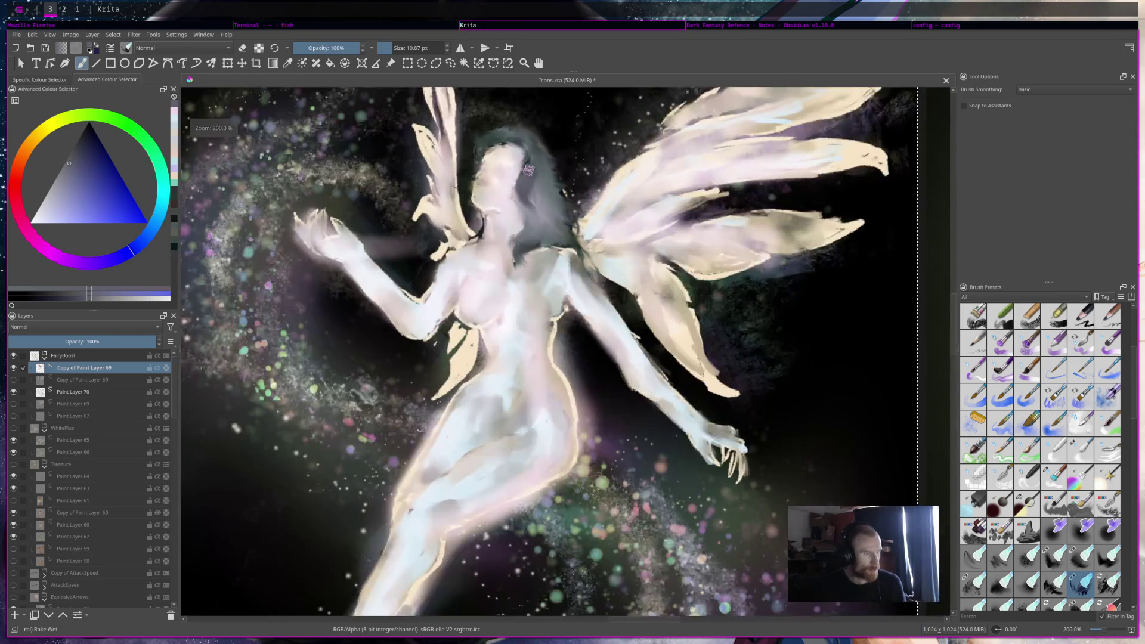
pyautogui.scroll(-6, 528, 170)
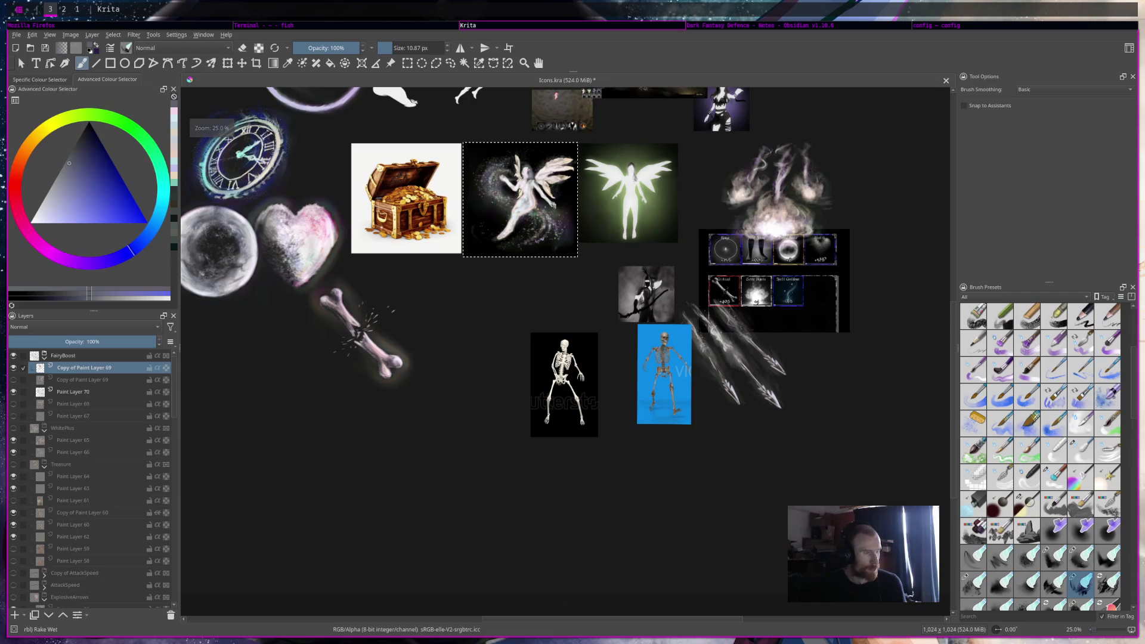
pyautogui.scroll(2, 602, 255)
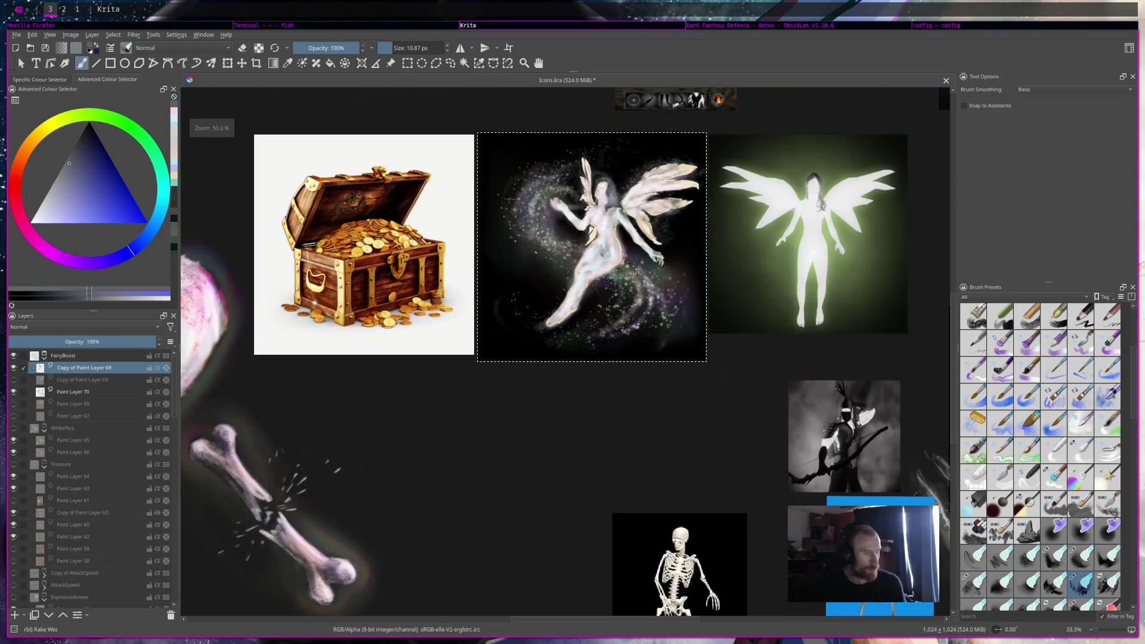
pyautogui.scroll(2, 635, 178)
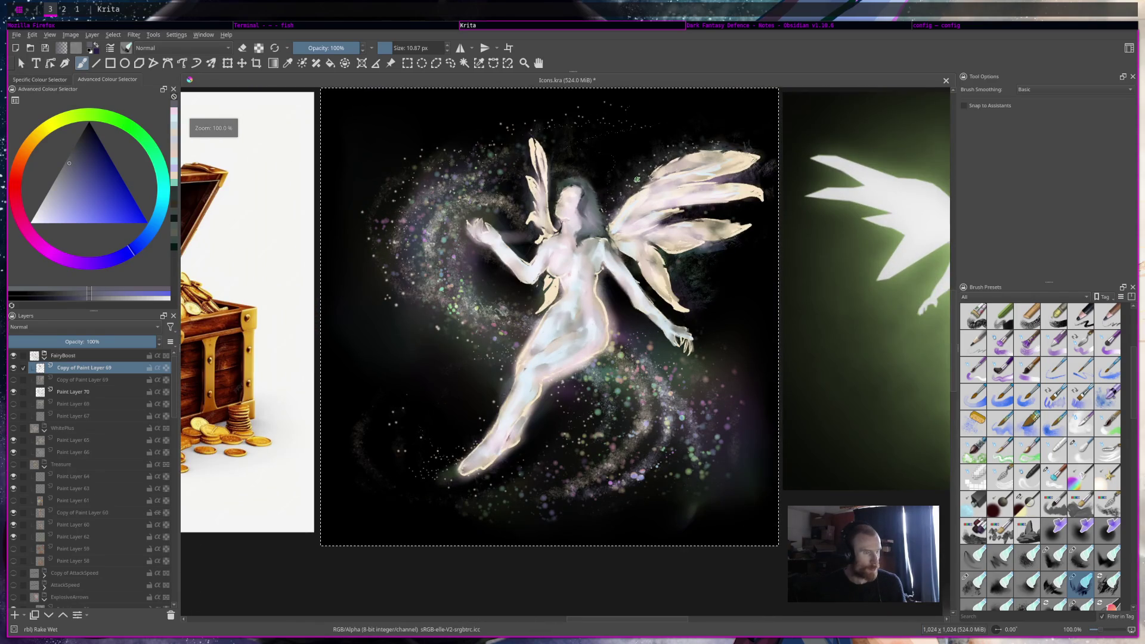
pyautogui.scroll(-3, 637, 179)
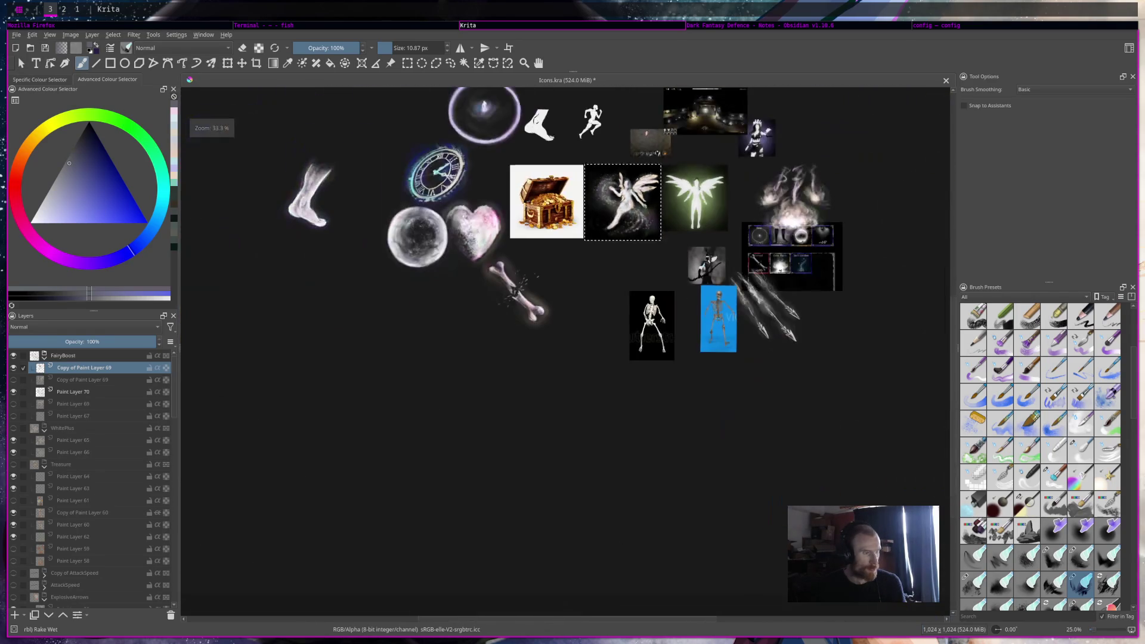
pyautogui.scroll(-2, 637, 180)
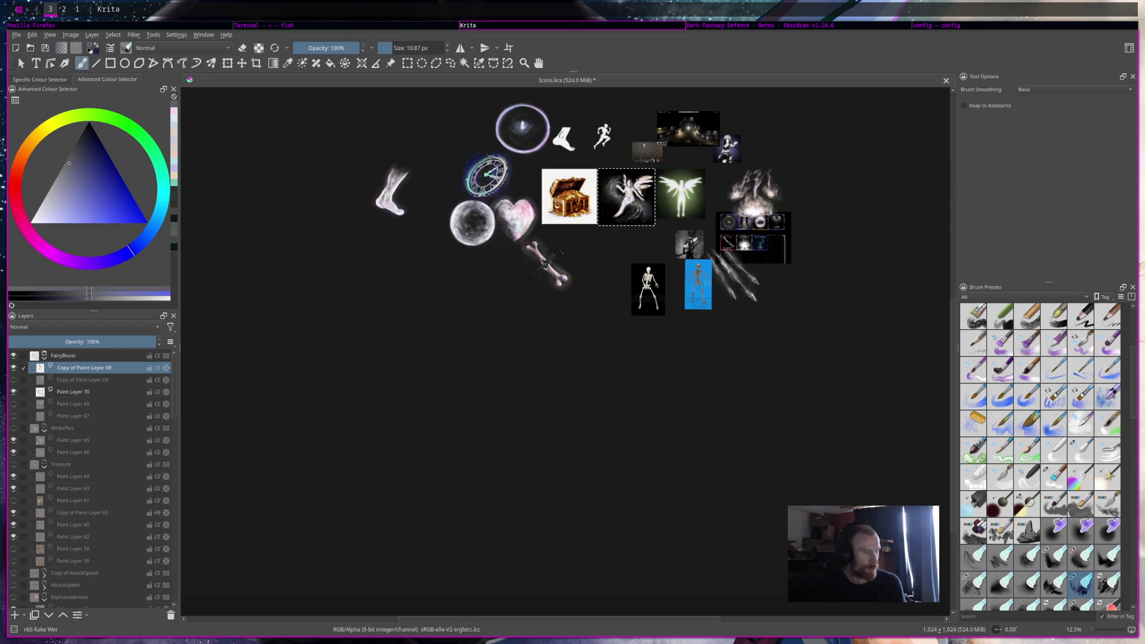
pyautogui.scroll(4, 637, 179)
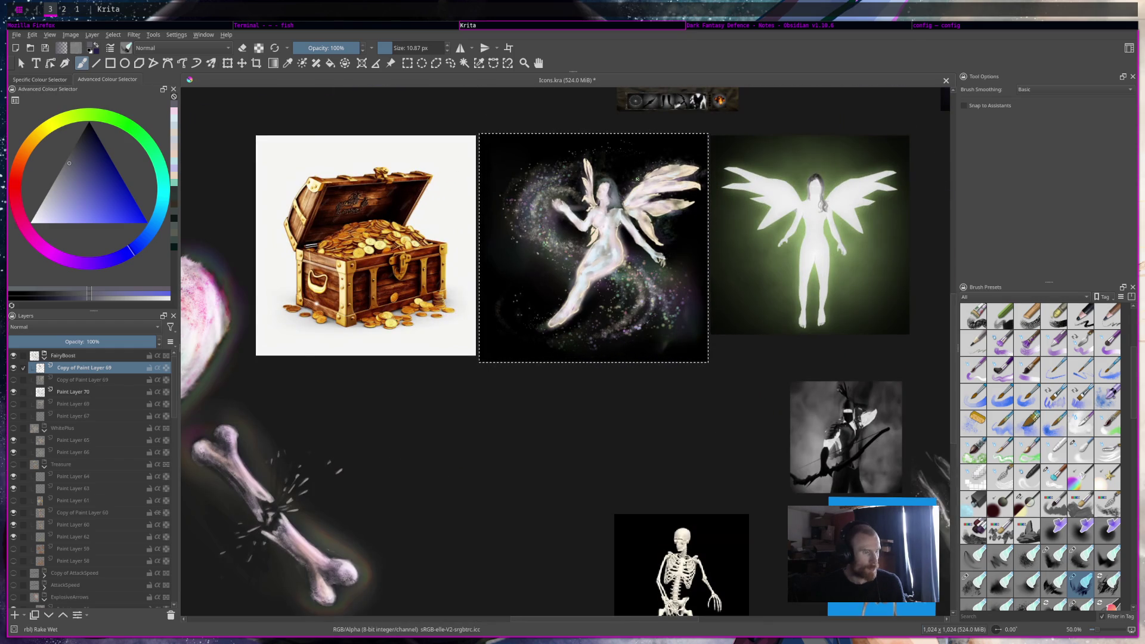
pyautogui.scroll(-4, 637, 178)
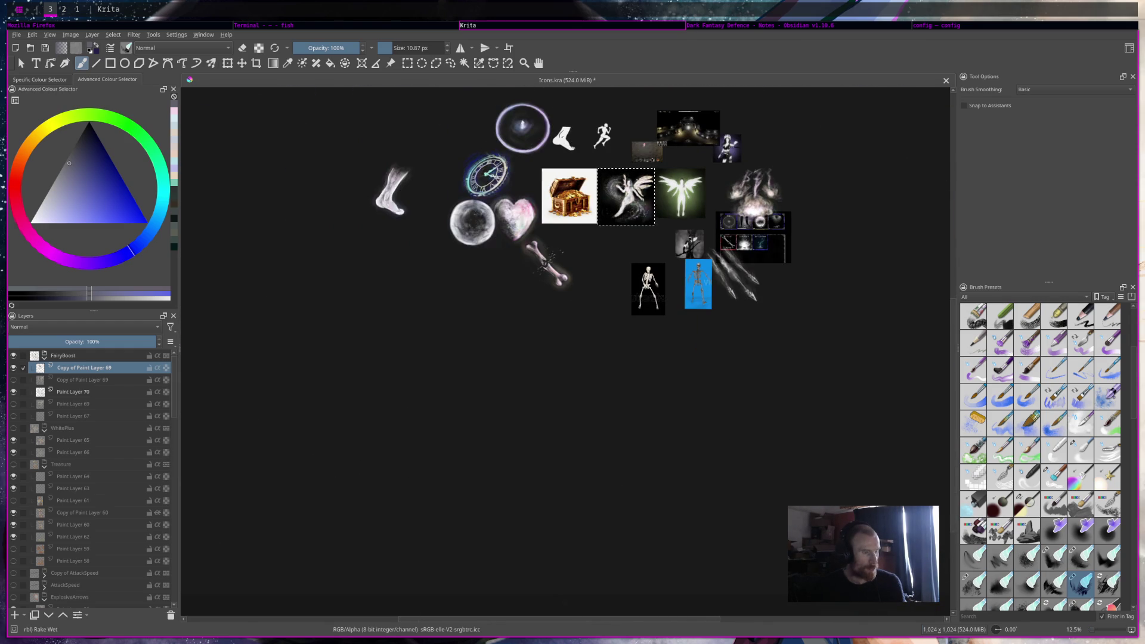
pyautogui.scroll(6, 636, 178)
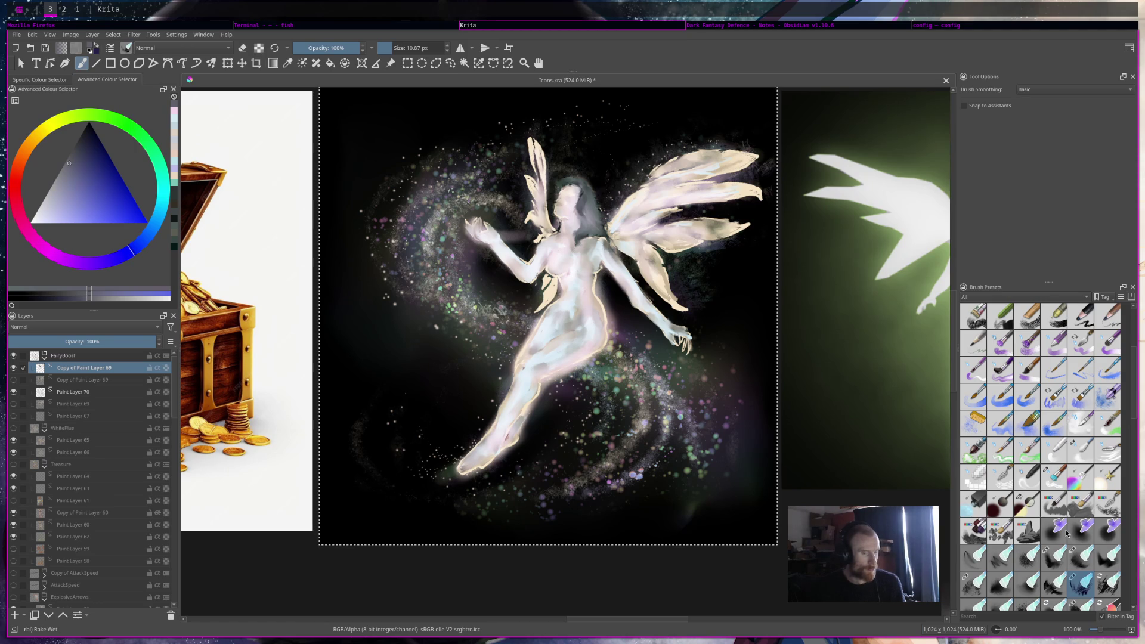
pyautogui.scroll(-6, 632, 334)
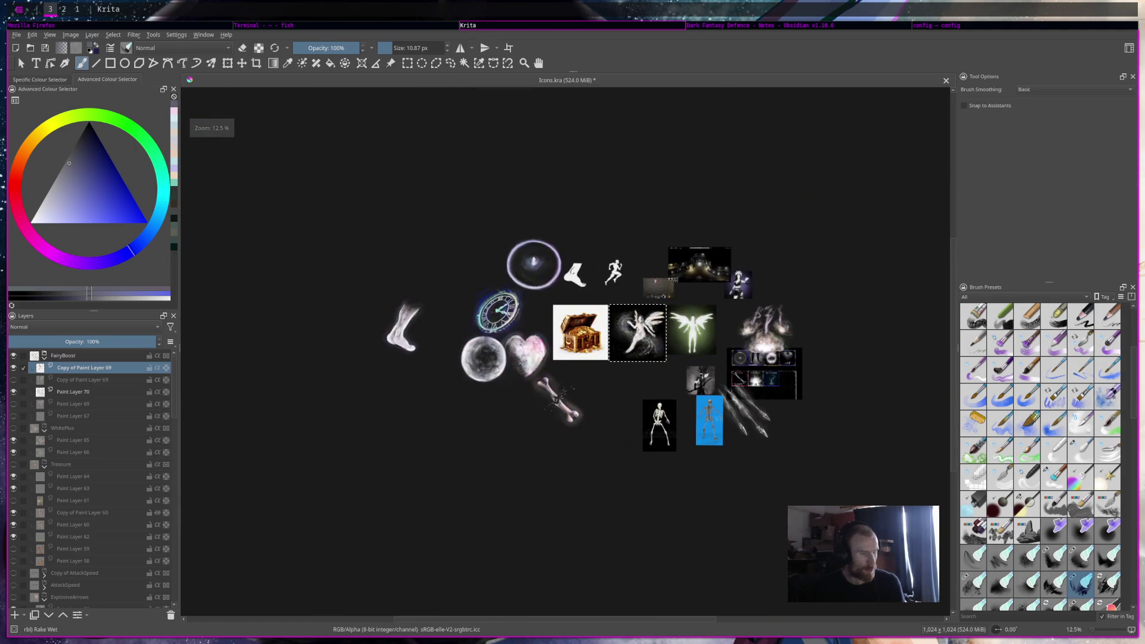
pyautogui.scroll(2, 720, 383)
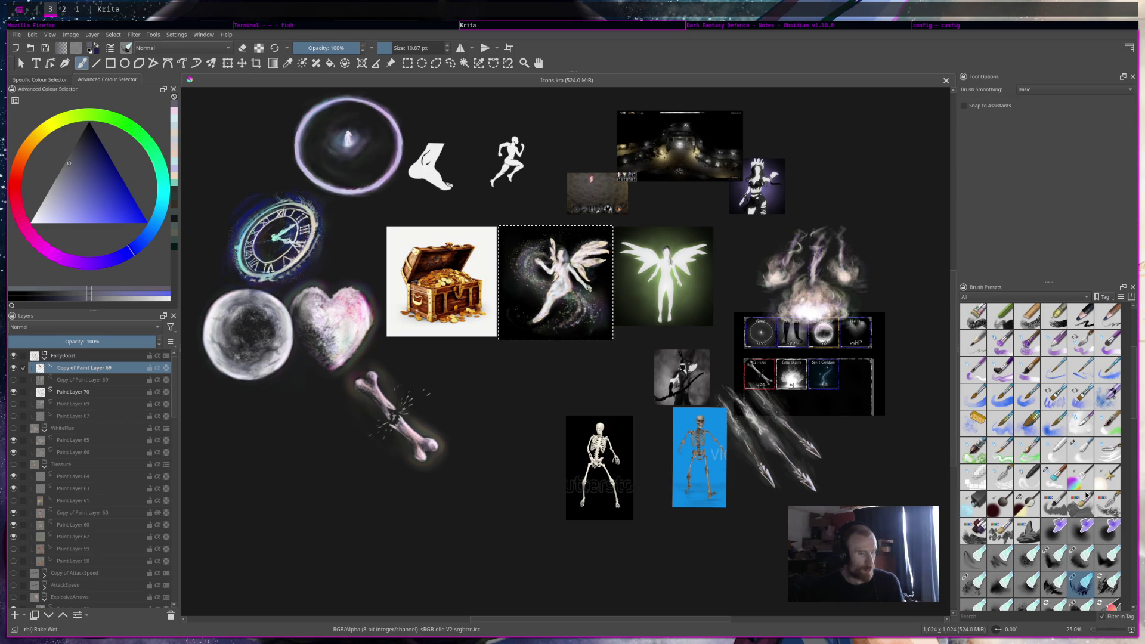
pyautogui.moveTo(1074, 503)
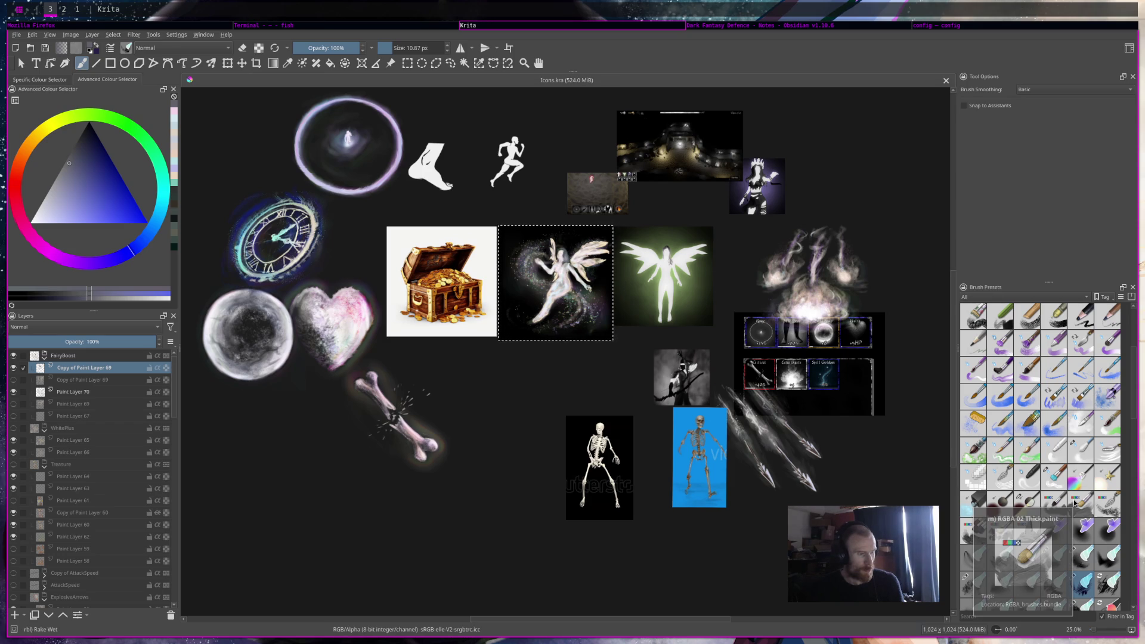
pyautogui.scroll(7, 552, 280)
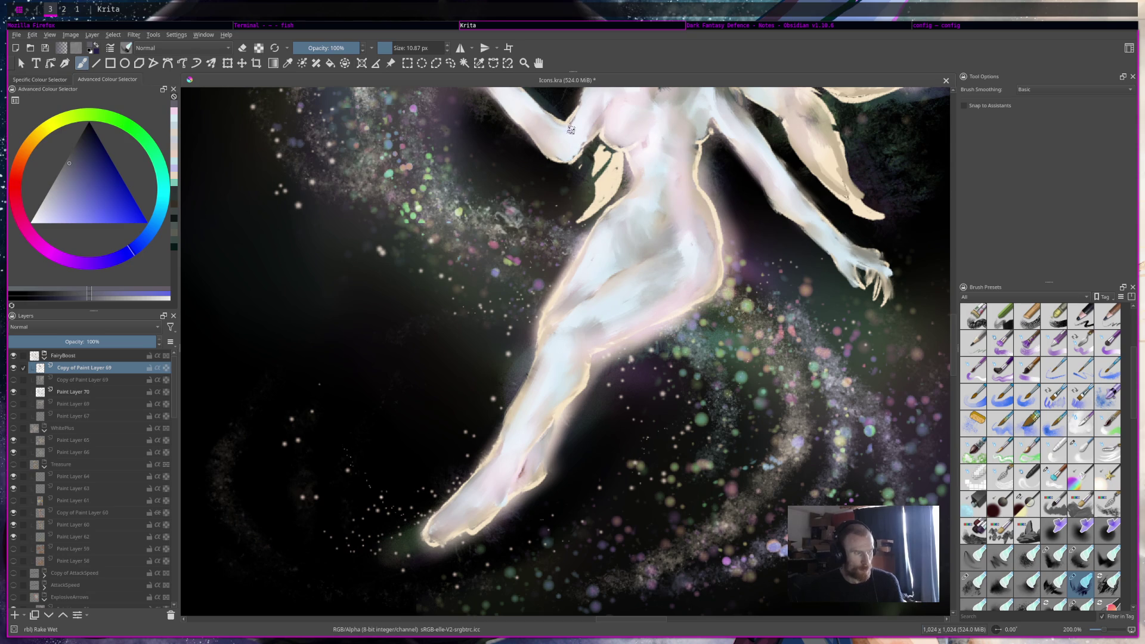
# Smooth the beige patch beside the torso, zoom to 200% on the raised arm, and save Icons.kra
pyautogui.moveTo(596, 179); pyautogui.dragTo(611, 163)
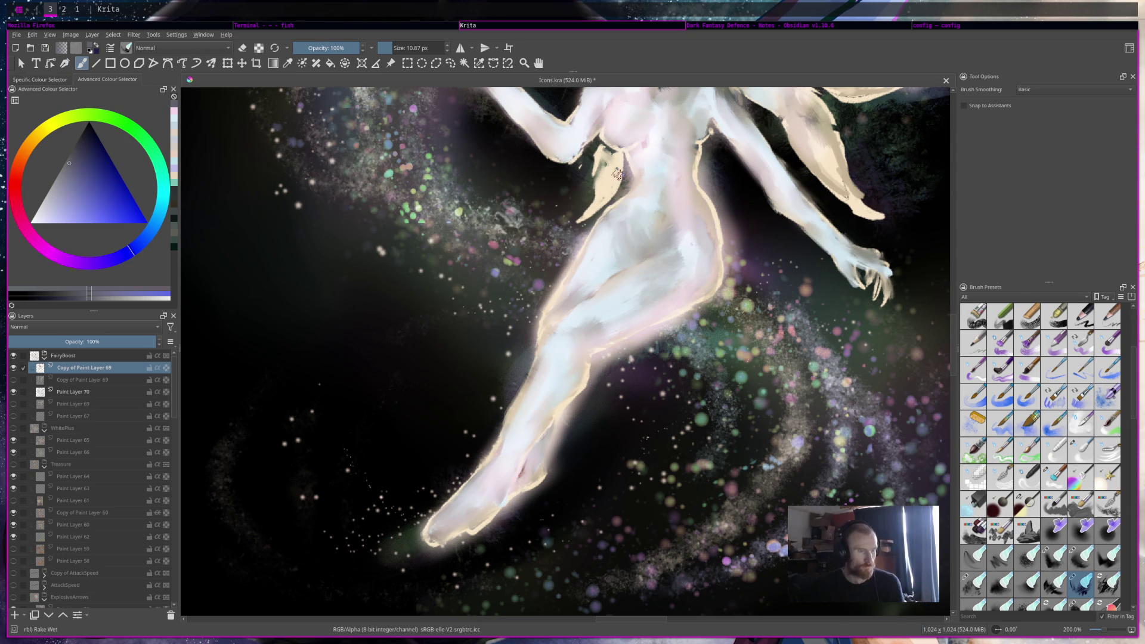
pyautogui.scroll(-6, 620, 281)
pyautogui.scroll(2, 688, 236)
pyautogui.scroll(2, 687, 240)
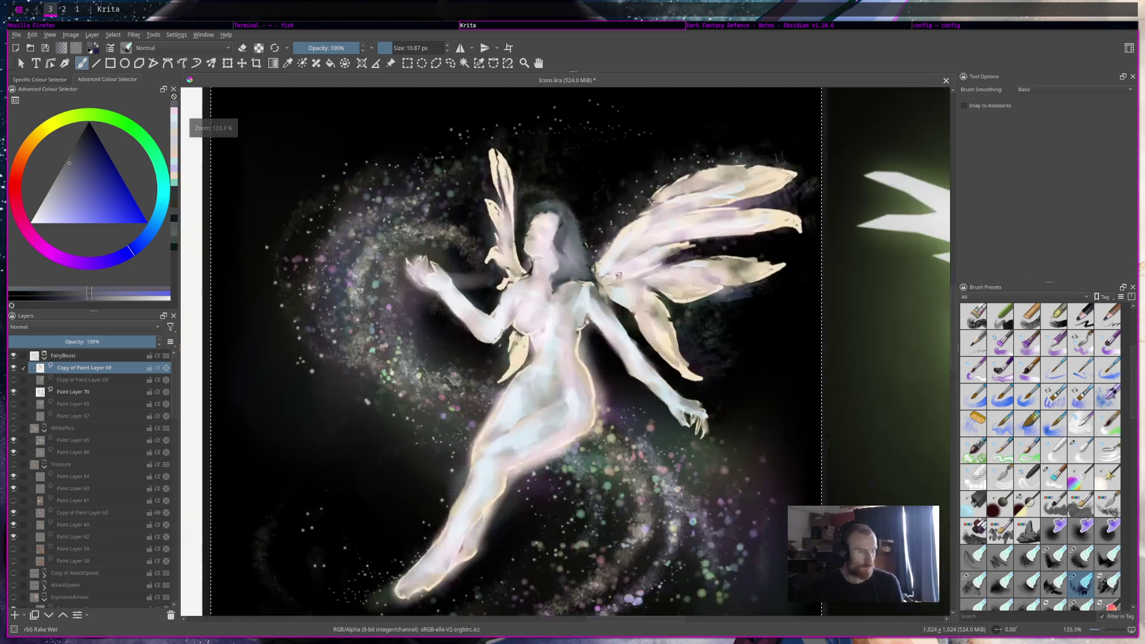
pyautogui.scroll(-3, 692, 256)
pyautogui.scroll(2, 701, 285)
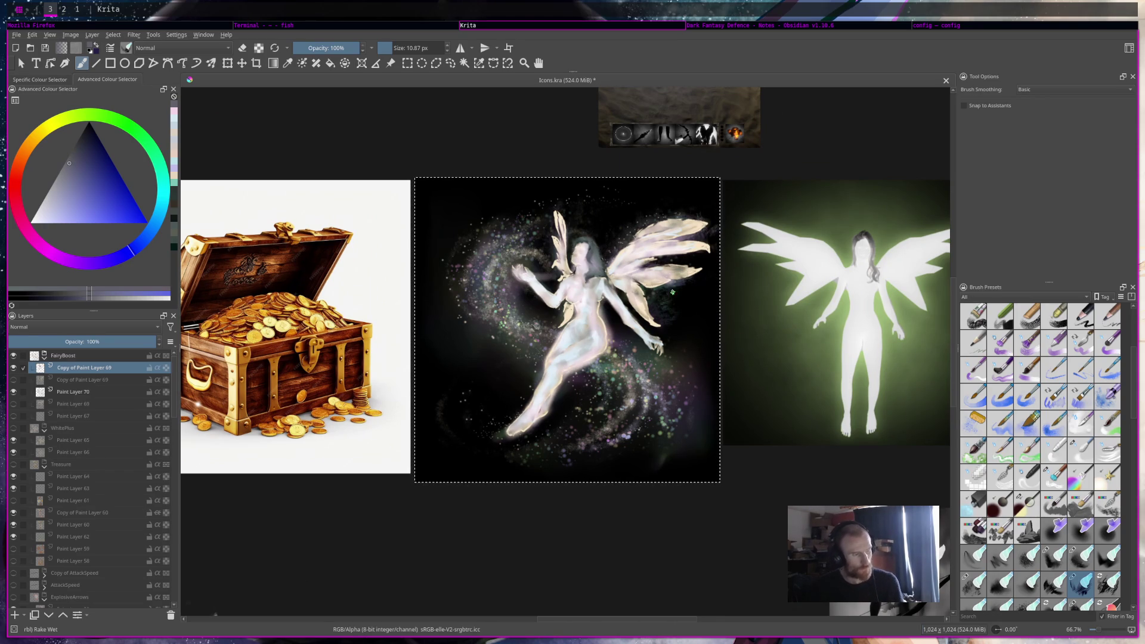
pyautogui.hotkey('ctrl', 's')
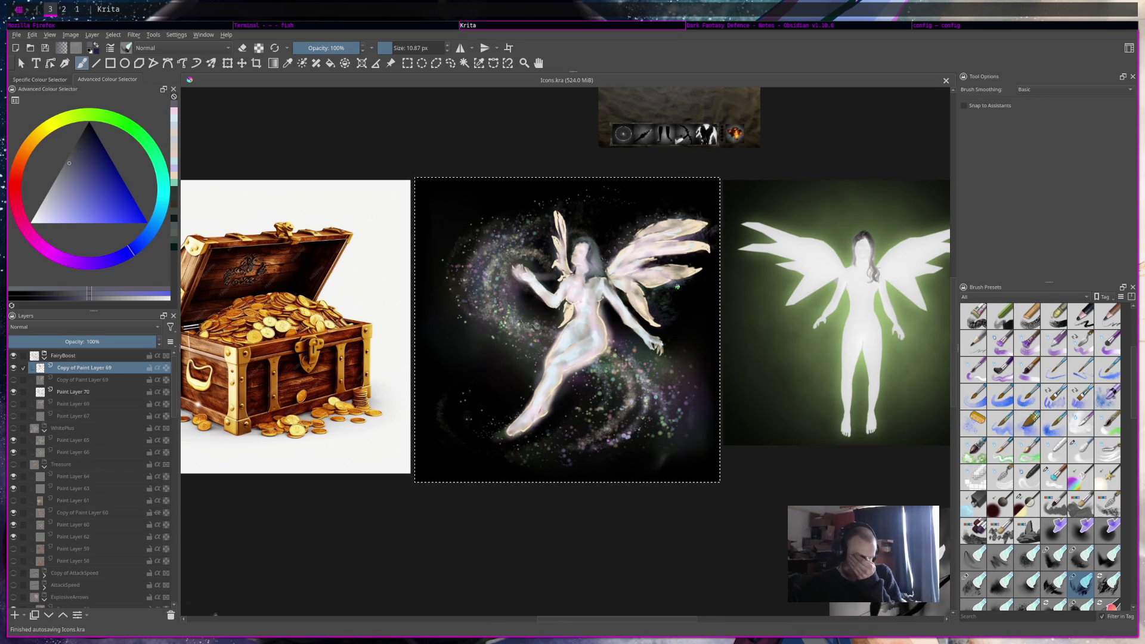
pyautogui.scroll(3, 527, 274)
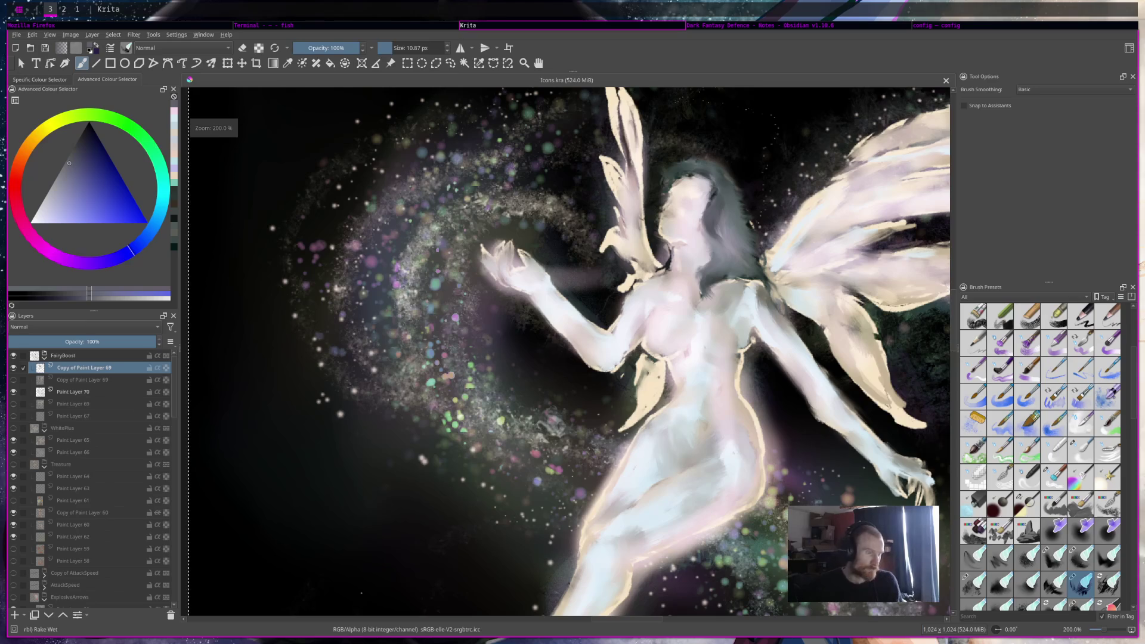
# With Eraser Soft on Paint Layer 70, erase between the hand and arm and around the fingertips
pyautogui.moveTo(537, 254)
pyautogui.mouseDown()
pyautogui.moveTo(600, 290)
pyautogui.moveTo(561, 262)
pyautogui.mouseUp()
pyautogui.scroll(5, 1026, 306)
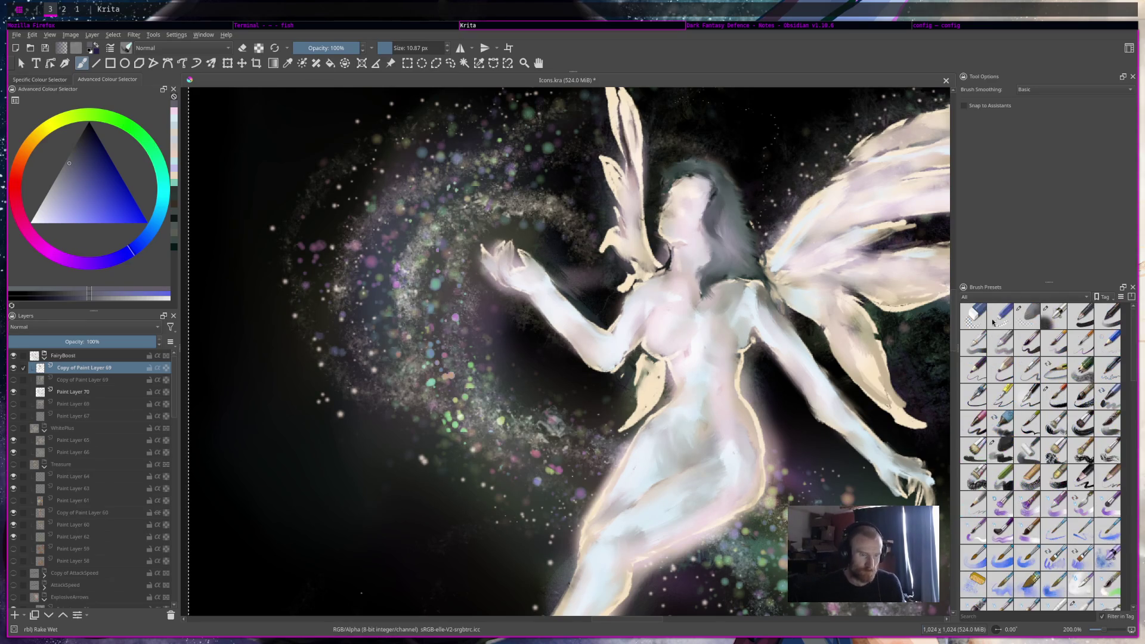
pyautogui.click(1026, 316)
pyautogui.moveTo(545, 252)
pyautogui.mouseDown()
pyautogui.moveTo(576, 292)
pyautogui.moveTo(566, 277)
pyautogui.moveTo(588, 262)
pyautogui.moveTo(570, 288)
pyautogui.moveTo(555, 265)
pyautogui.mouseUp()
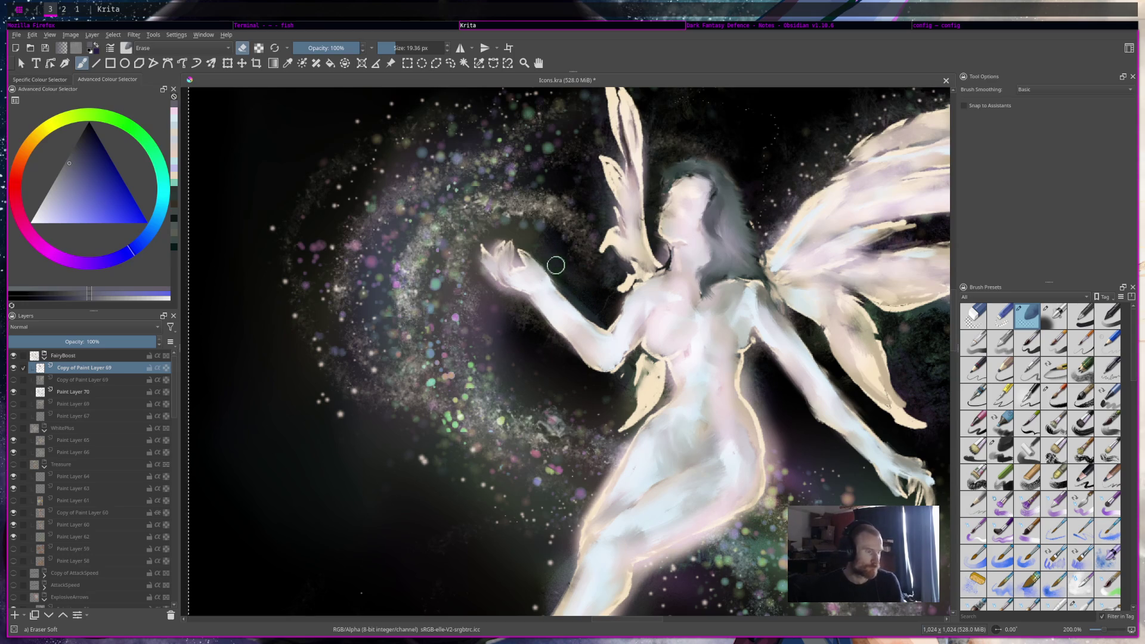
pyautogui.click(72, 391)
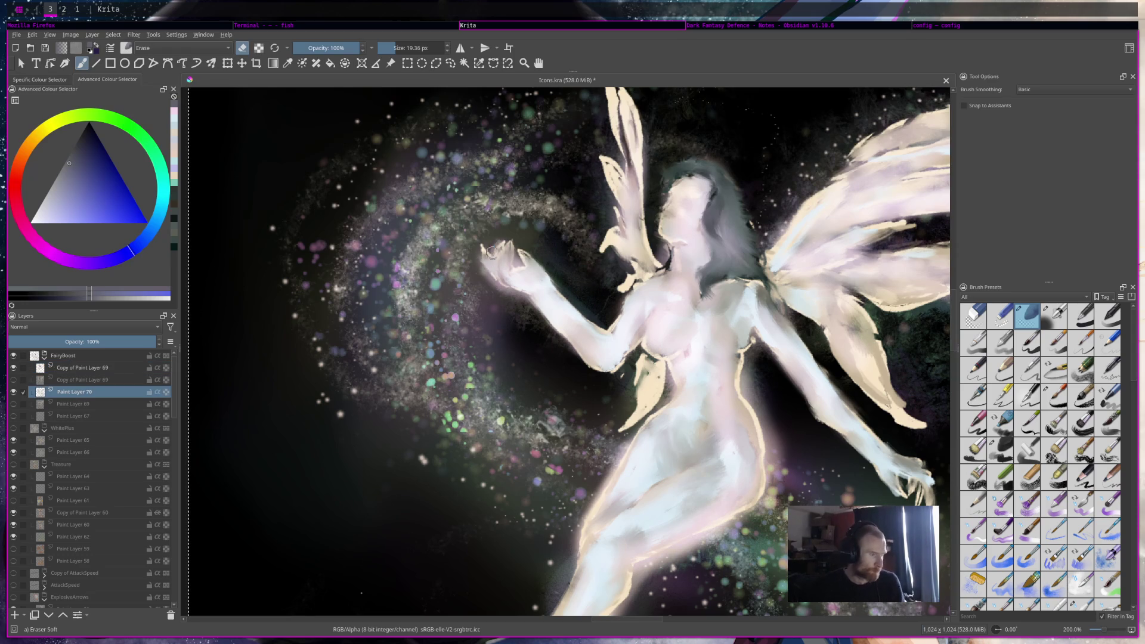
pyautogui.moveTo(486, 253)
pyautogui.mouseDown()
pyautogui.moveTo(501, 274)
pyautogui.moveTo(480, 254)
pyautogui.moveTo(539, 269)
pyautogui.mouseUp()
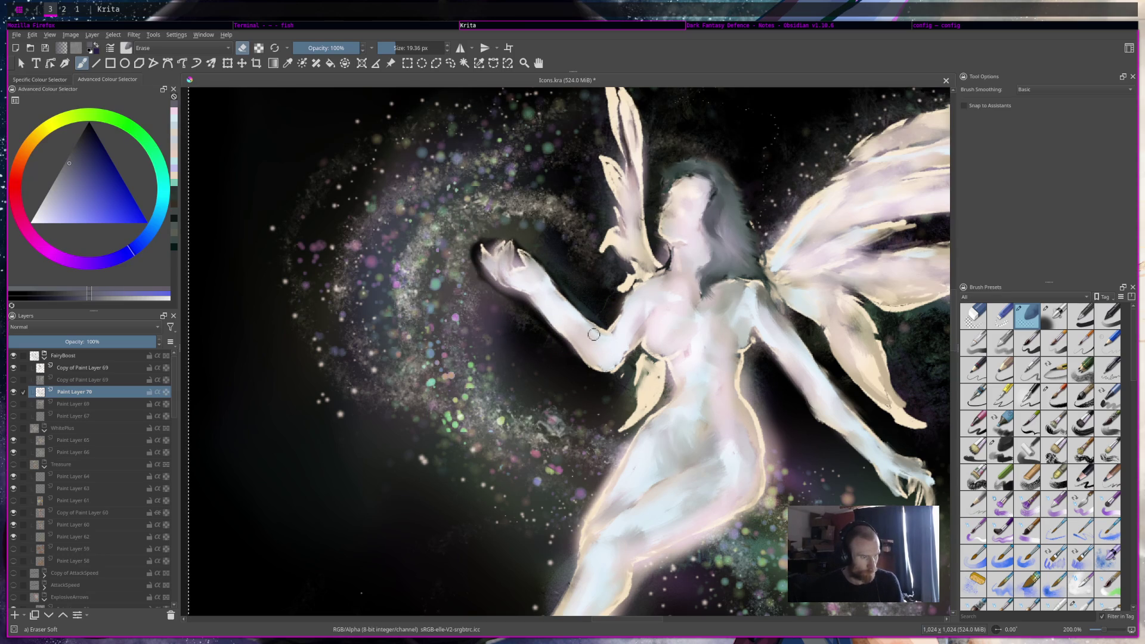
# Erase along the fairy's side, leg and upper wing edges to reveal a darker outline
pyautogui.moveTo(612, 319)
pyautogui.mouseDown()
pyautogui.moveTo(626, 357)
pyautogui.moveTo(637, 350)
pyautogui.moveTo(669, 372)
pyautogui.moveTo(665, 398)
pyautogui.moveTo(614, 453)
pyautogui.moveTo(582, 540)
pyautogui.mouseUp()
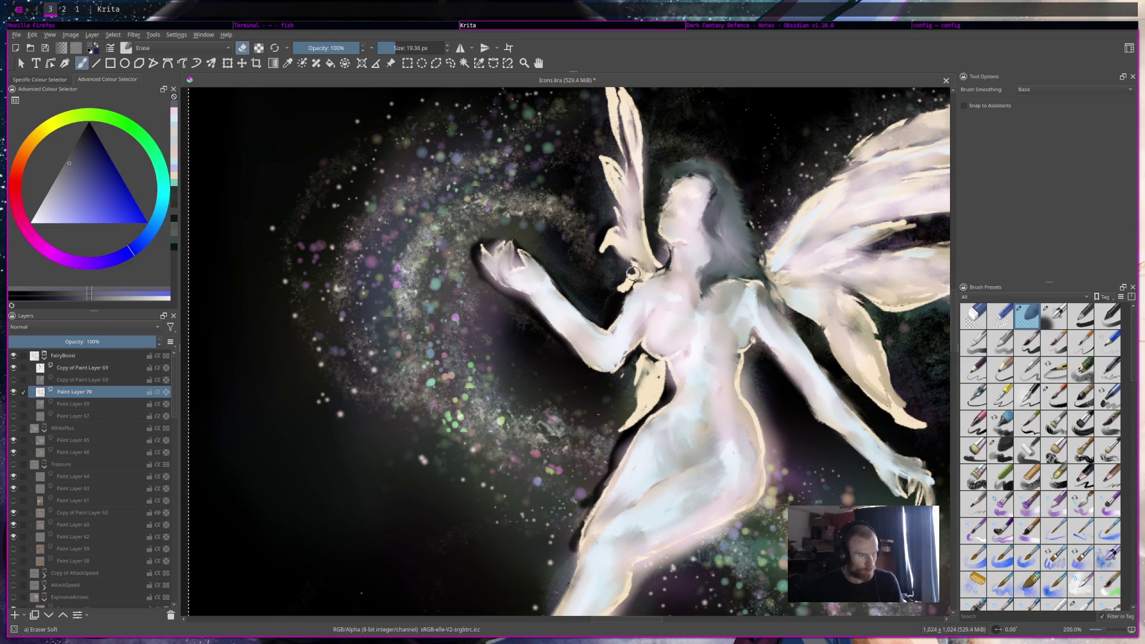
pyautogui.moveTo(623, 209)
pyautogui.mouseDown()
pyautogui.moveTo(602, 179)
pyautogui.moveTo(614, 173)
pyautogui.moveTo(608, 123)
pyautogui.mouseUp()
pyautogui.press('-')
pyautogui.press('-')
pyautogui.press('-')
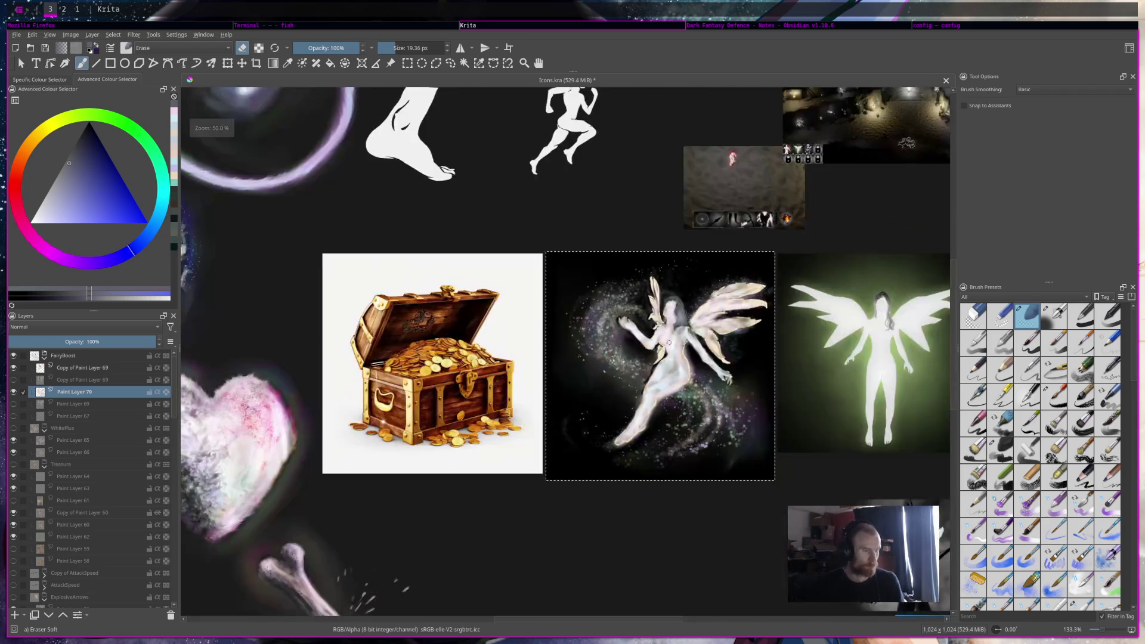
pyautogui.press('+')
pyautogui.press('+')
pyautogui.press('+')
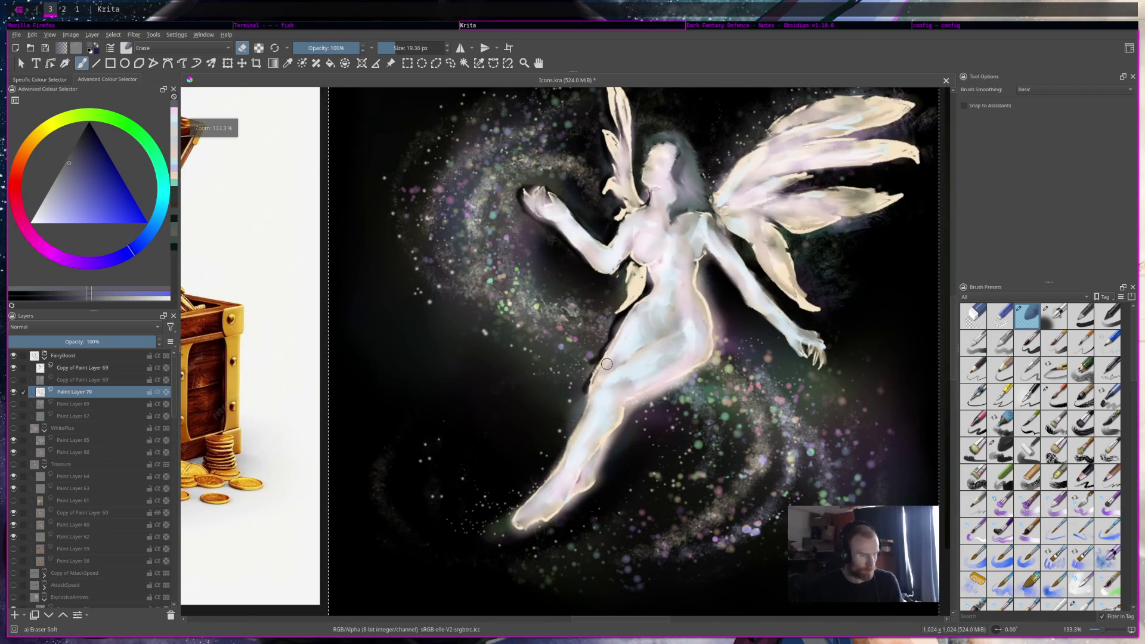
pyautogui.moveTo(588, 389)
pyautogui.mouseDown()
pyautogui.moveTo(571, 431)
pyautogui.moveTo(608, 326)
pyautogui.moveTo(565, 438)
pyautogui.moveTo(507, 525)
pyautogui.moveTo(543, 523)
pyautogui.moveTo(587, 494)
pyautogui.mouseUp()
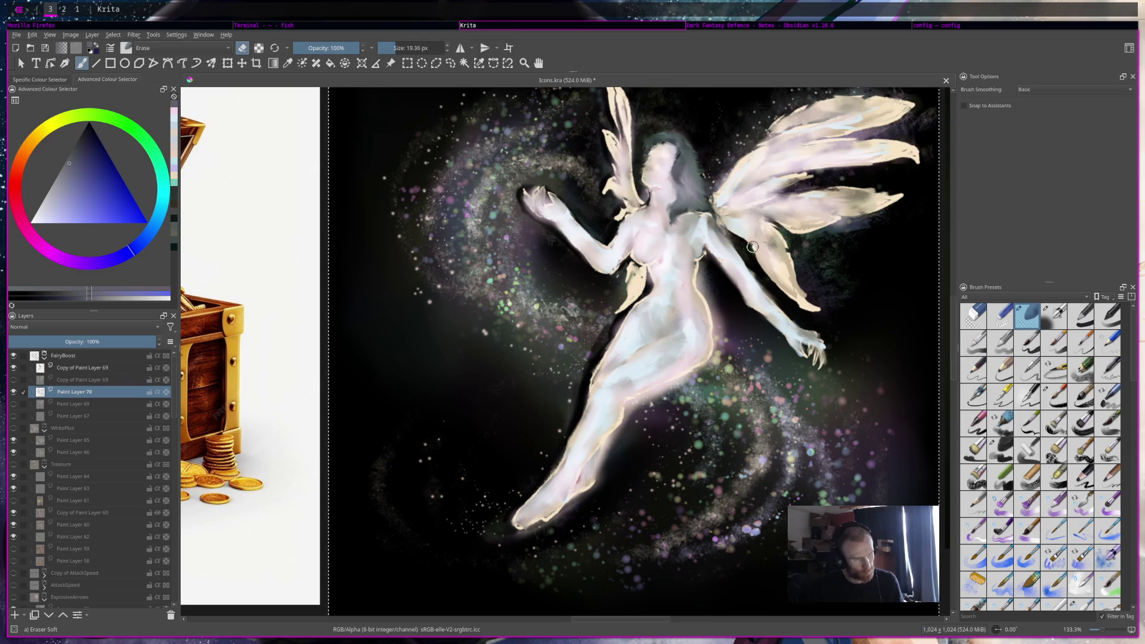
pyautogui.moveTo(705, 197)
pyautogui.mouseDown()
pyautogui.moveTo(764, 130)
pyautogui.moveTo(824, 100)
pyautogui.mouseUp()
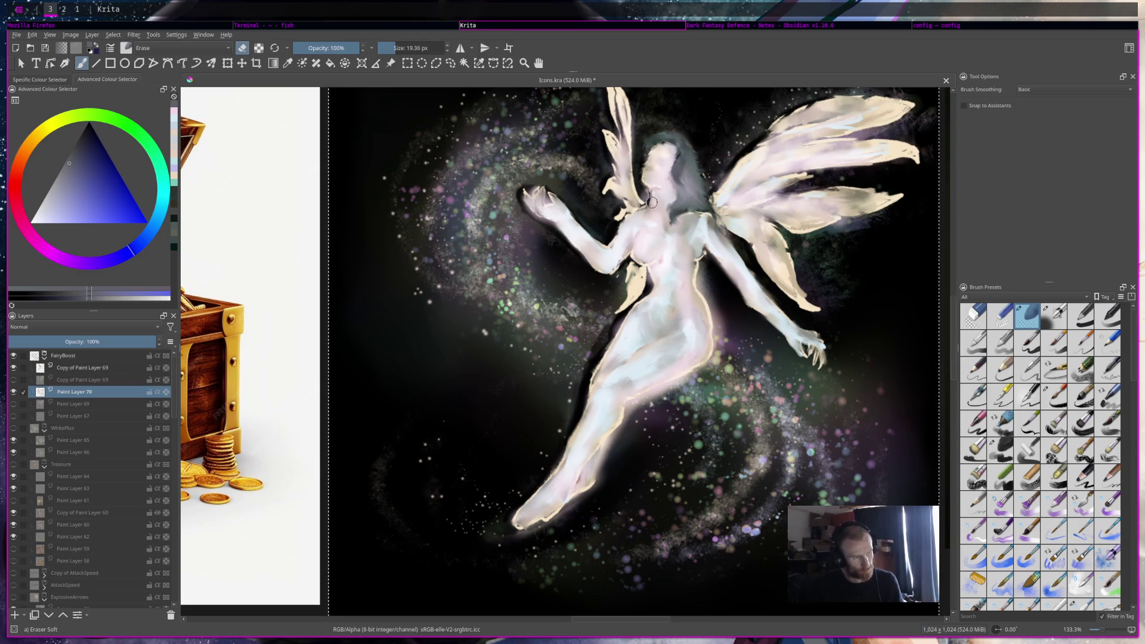
pyautogui.scroll(-5, 690, 180)
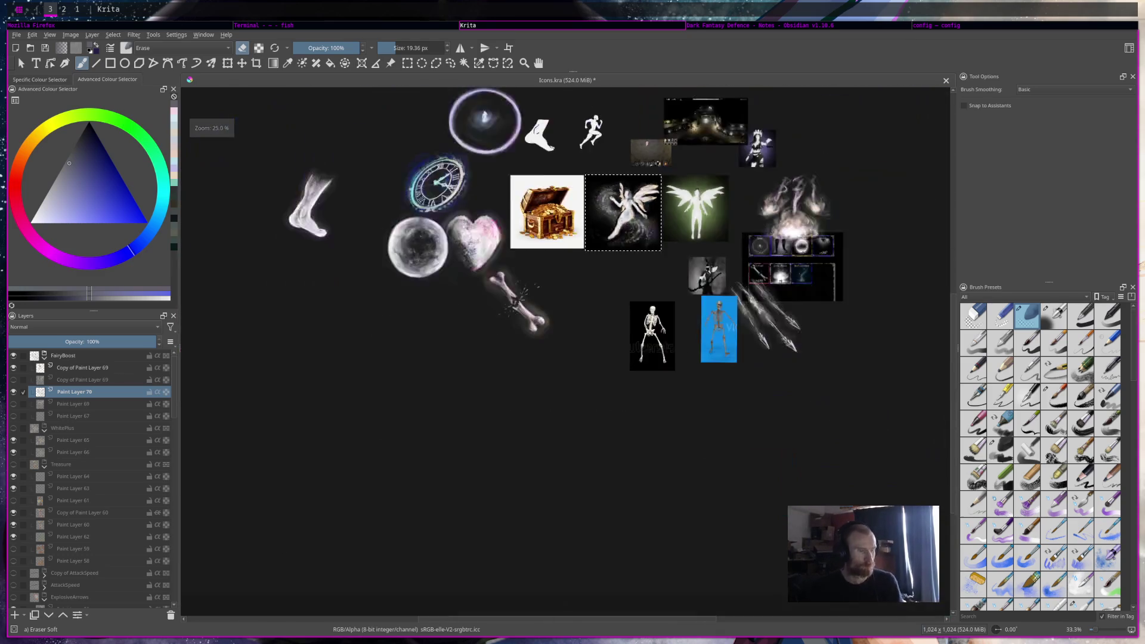
# Toggle eraser mode off with E so the brush paints normally again
pyautogui.scroll(3, 620, 197)
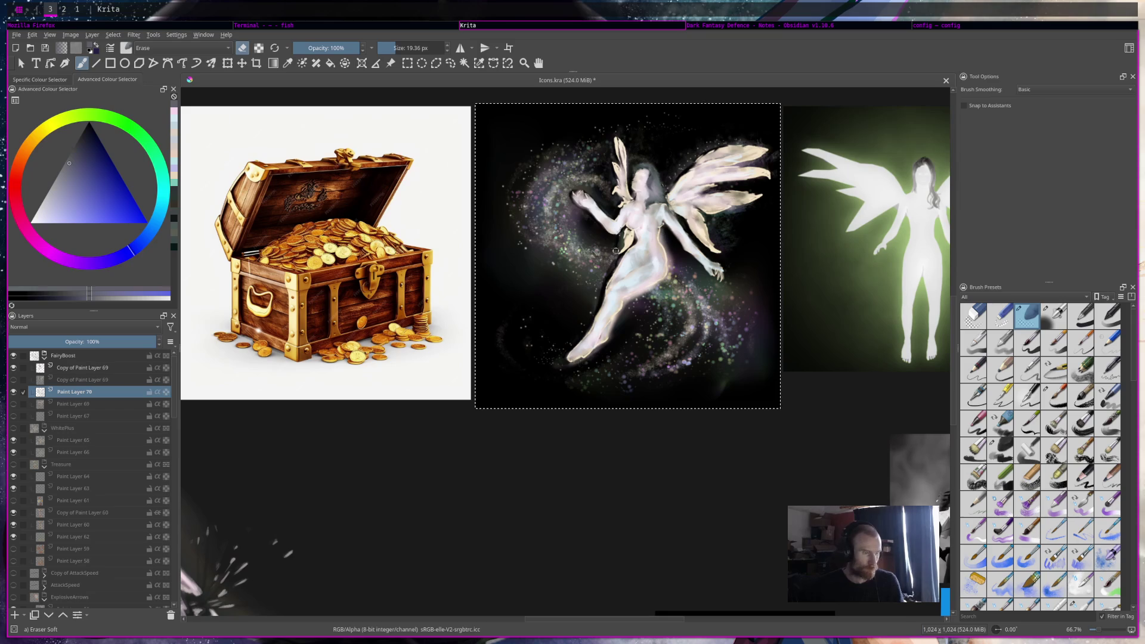
pyautogui.press('e')
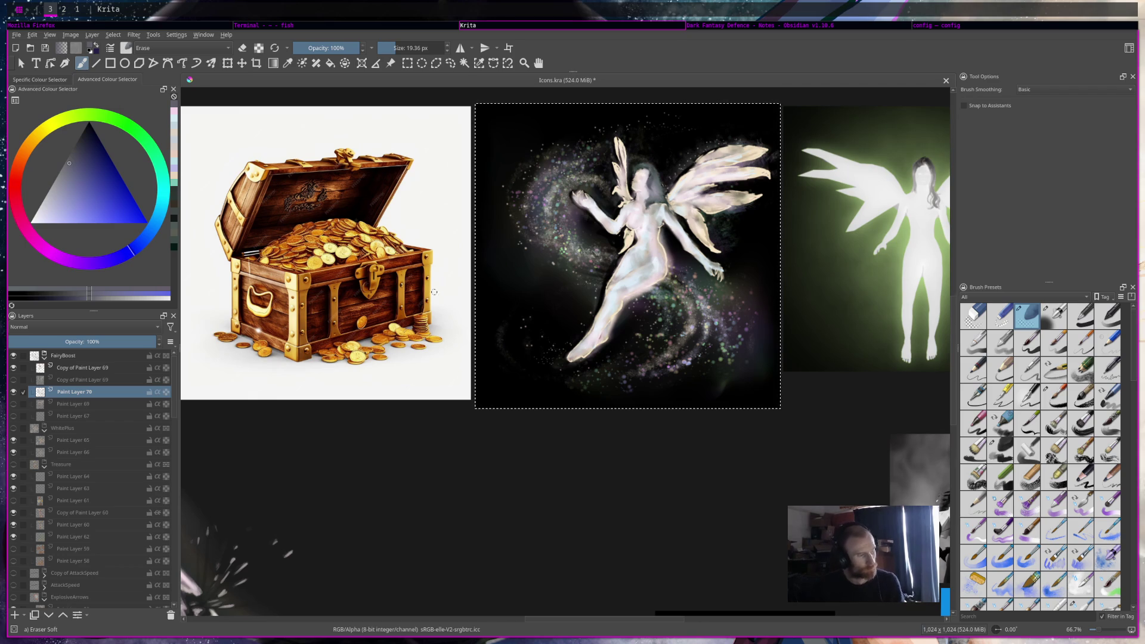
# Make Copy of Paint Layer 69 active, zoom to the fairy's hand, and shrink the brush
pyautogui.press('pageup')
pyautogui.scroll(4, 393, 179)
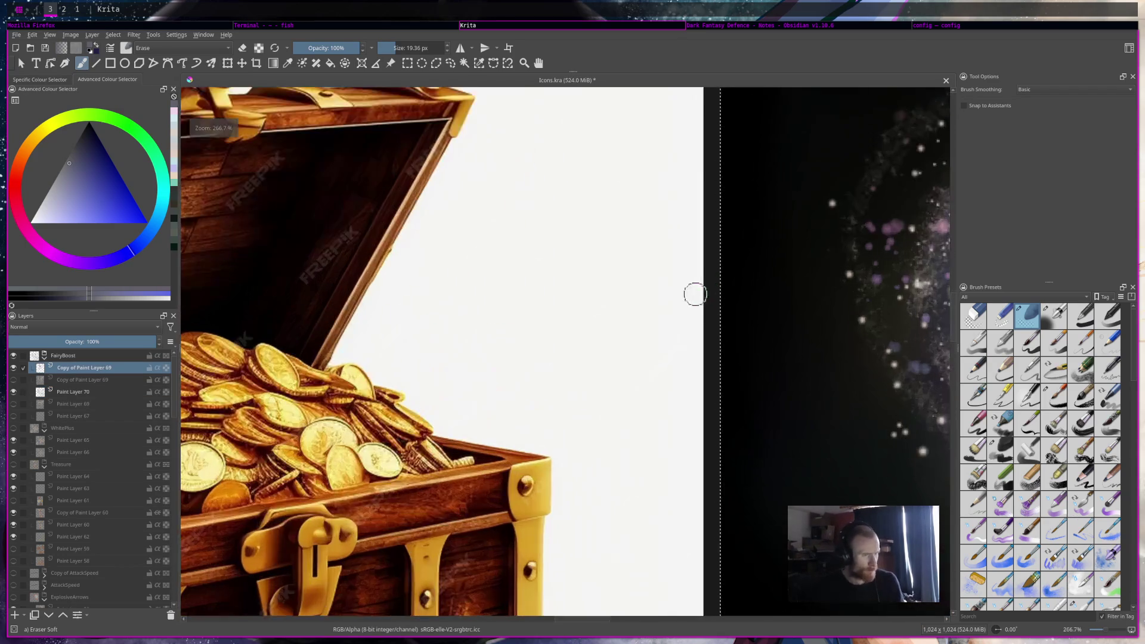
pyautogui.moveTo(695, 294); pyautogui.dragTo(352, 256)
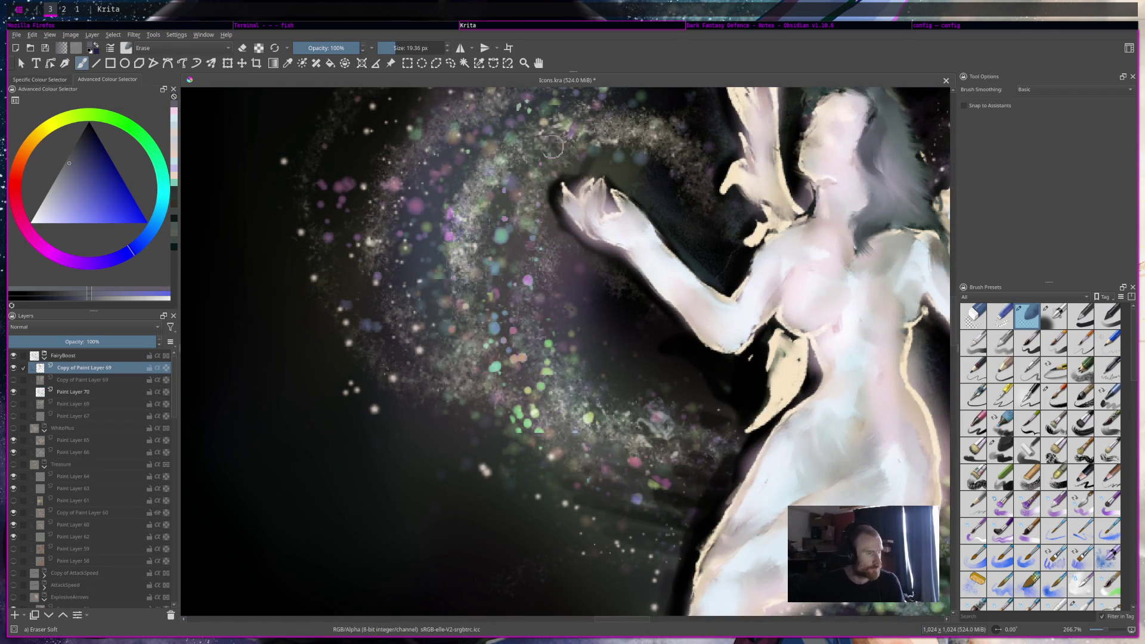
pyautogui.press('[')
pyautogui.press('[')
pyautogui.press('[')
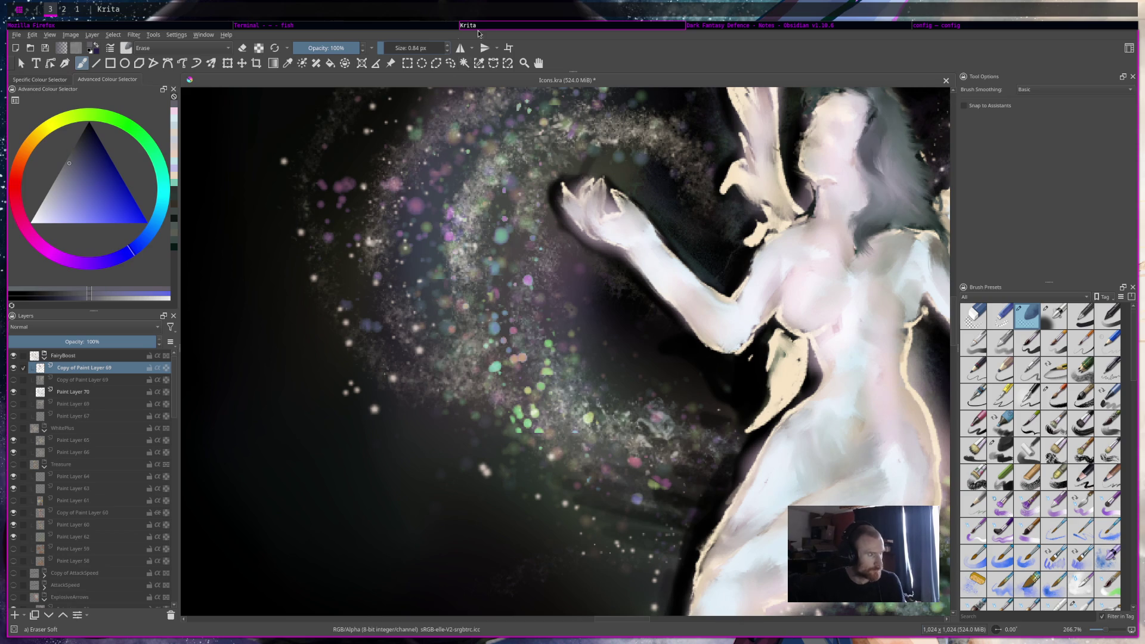
pyautogui.press(']')
pyautogui.press(']')
pyautogui.press(']')
# Repaint the fingertips, reshaping them, removing the dark spot and darkening the surrounding shadow
pyautogui.moveTo(604, 196); pyautogui.dragTo(608, 201)
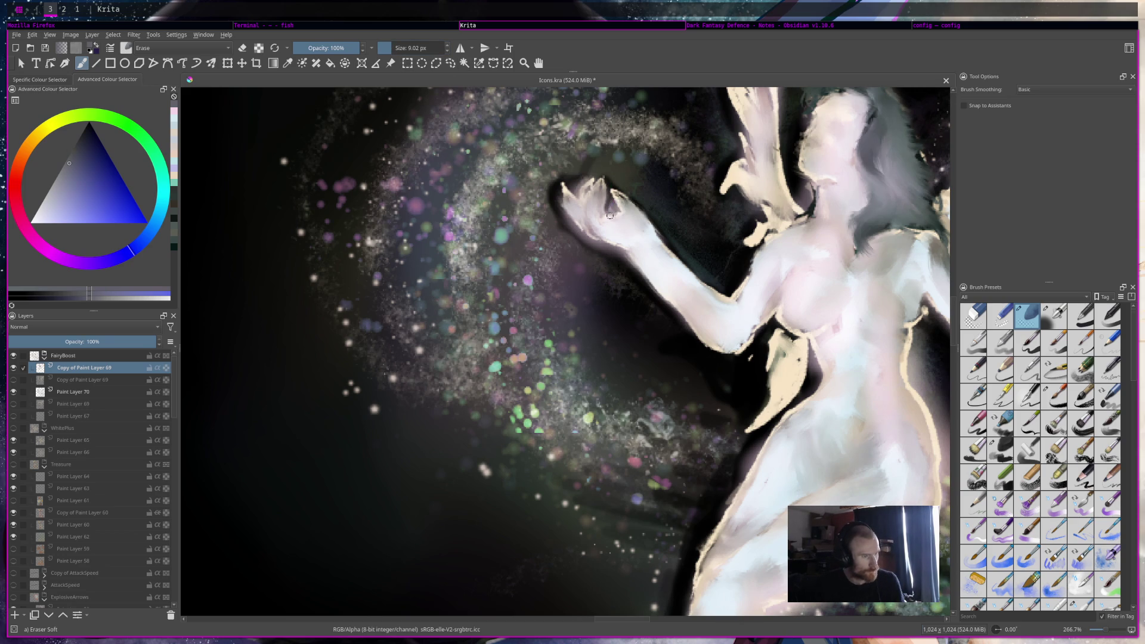
pyautogui.moveTo(611, 207); pyautogui.dragTo(602, 212)
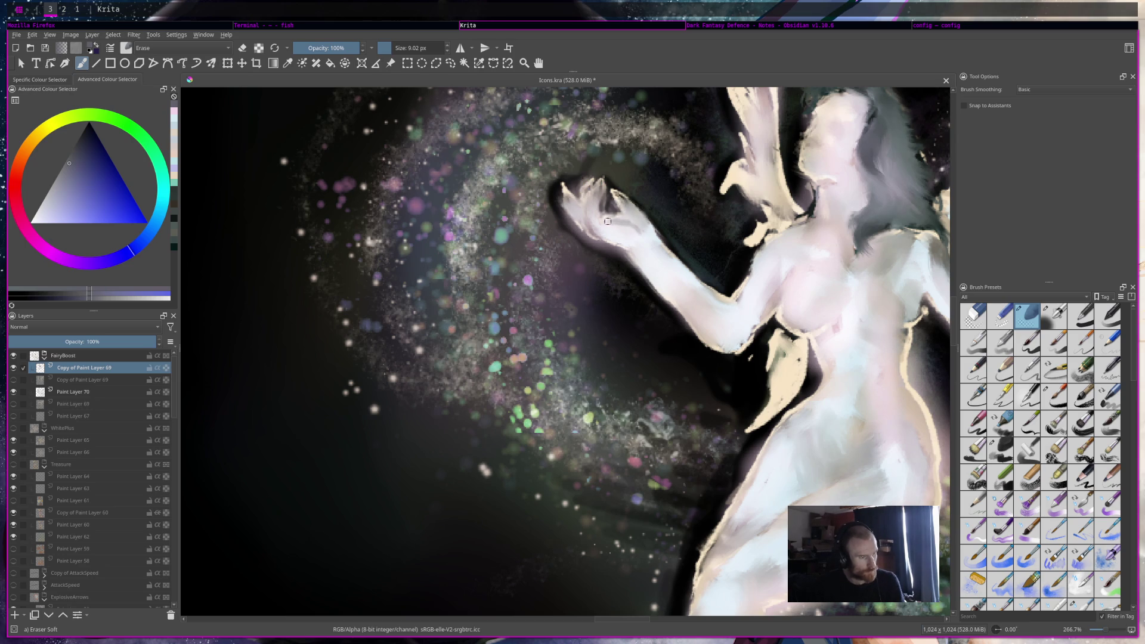
pyautogui.moveTo(580, 214); pyautogui.dragTo(578, 207)
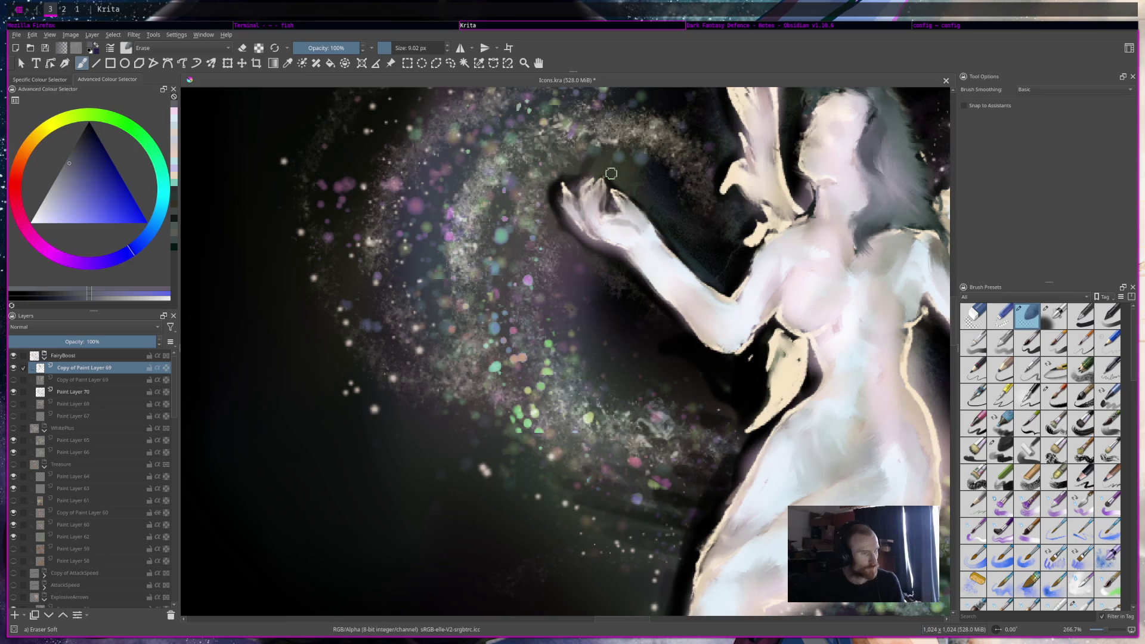
pyautogui.scroll(-5, 611, 173)
pyautogui.scroll(3, 631, 217)
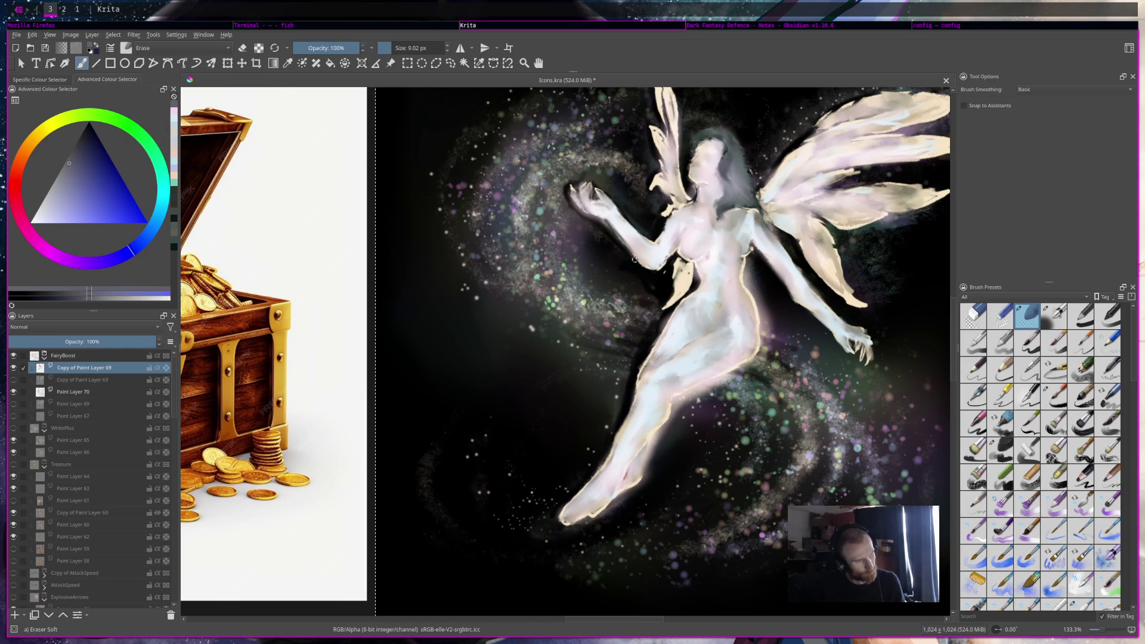
# Select the Rake Wet preset in Brush Presets and activate Paint Layer 70 in the Layers docker
pyautogui.scroll(-4, 632, 258)
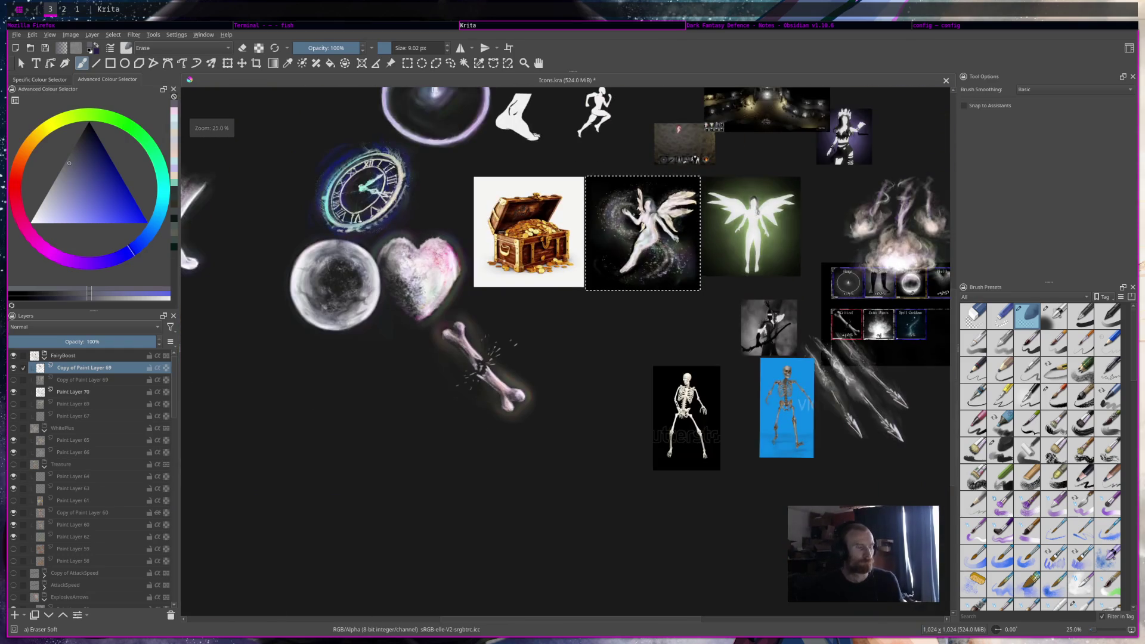
pyautogui.scroll(4, 634, 215)
pyautogui.scroll(-4, 634, 215)
pyautogui.scroll(4, 635, 214)
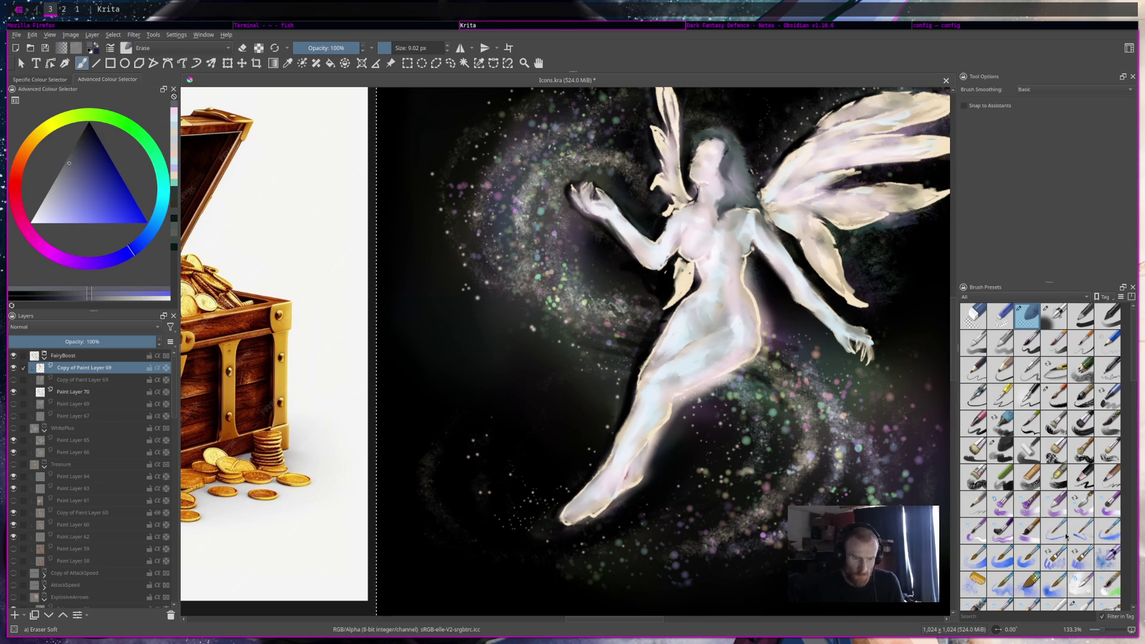
pyautogui.scroll(-3, 1061, 510)
pyautogui.scroll(-2, 1063, 516)
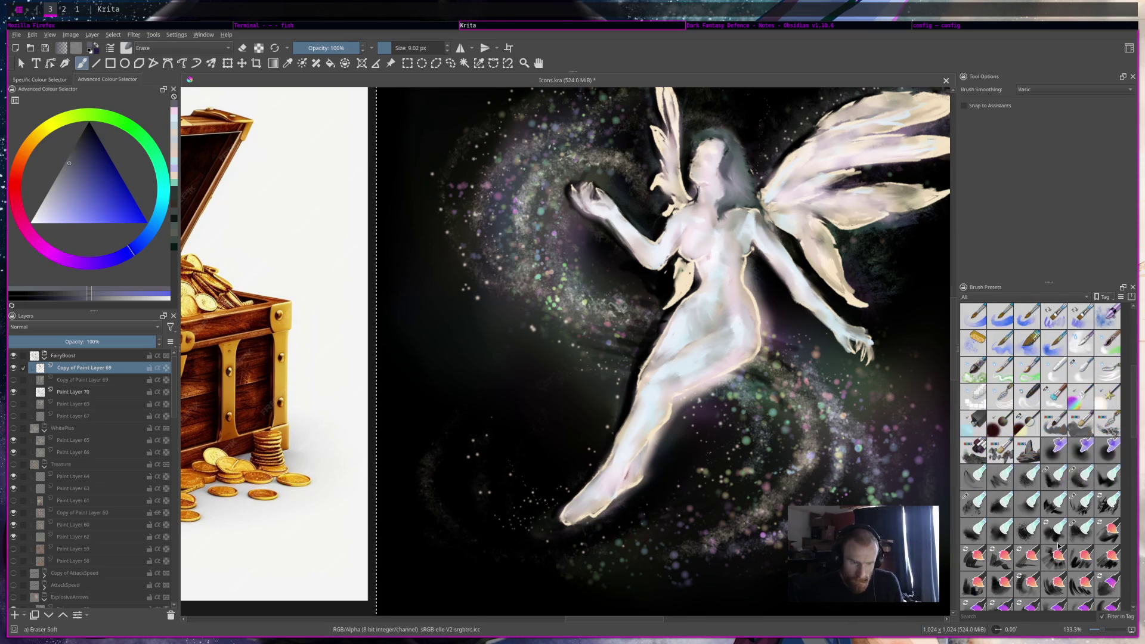
pyautogui.click(1086, 508)
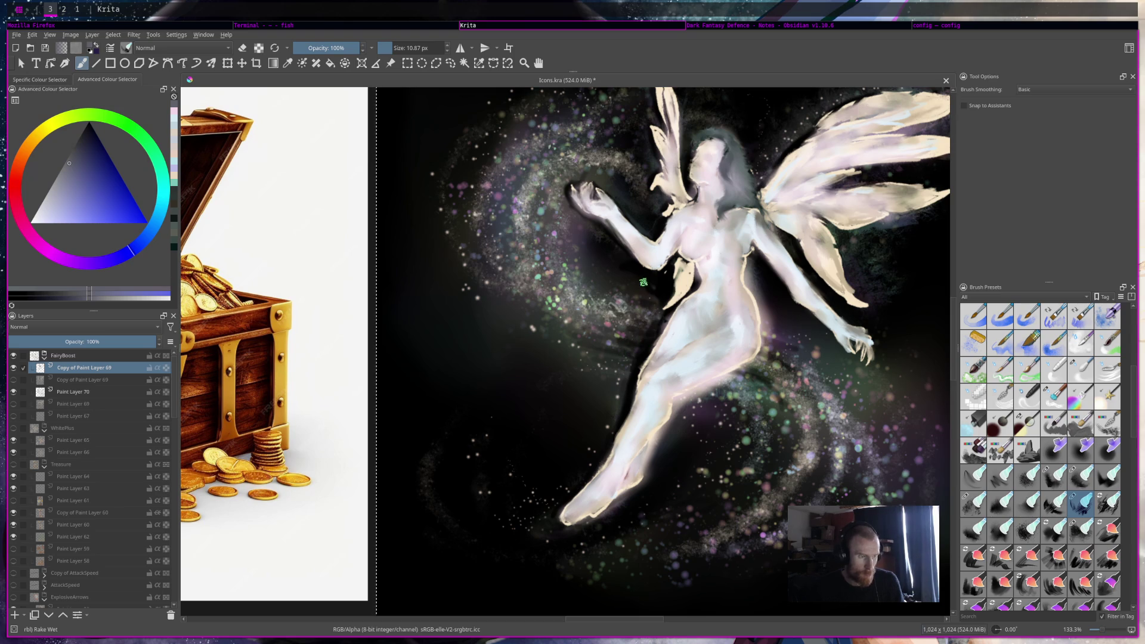
pyautogui.click(86, 393)
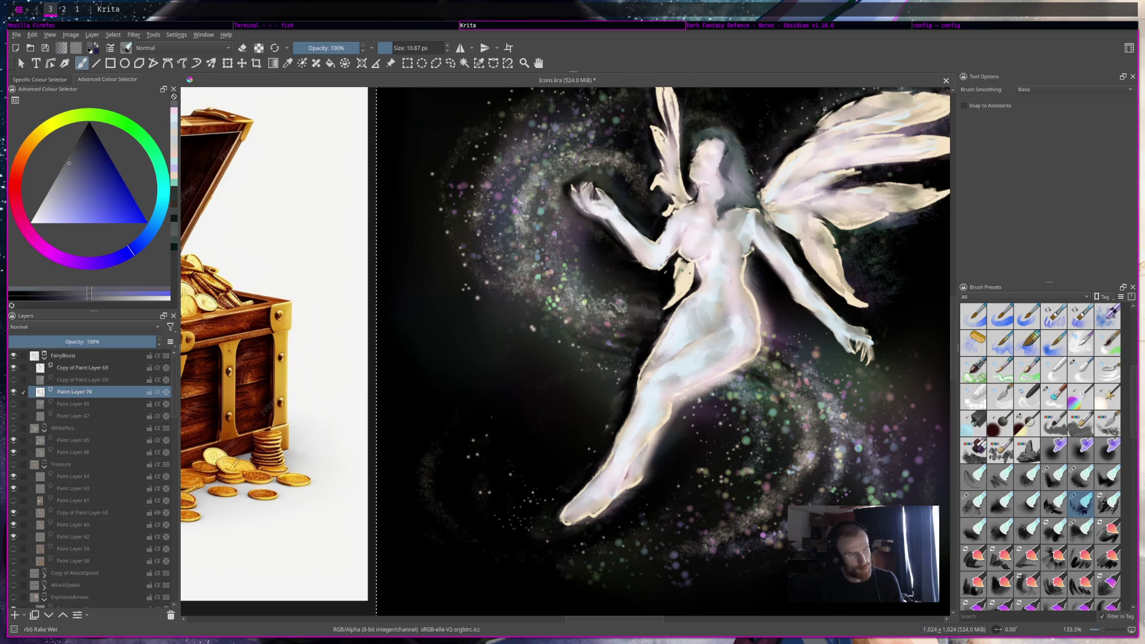
pyautogui.scroll(-4, 722, 111)
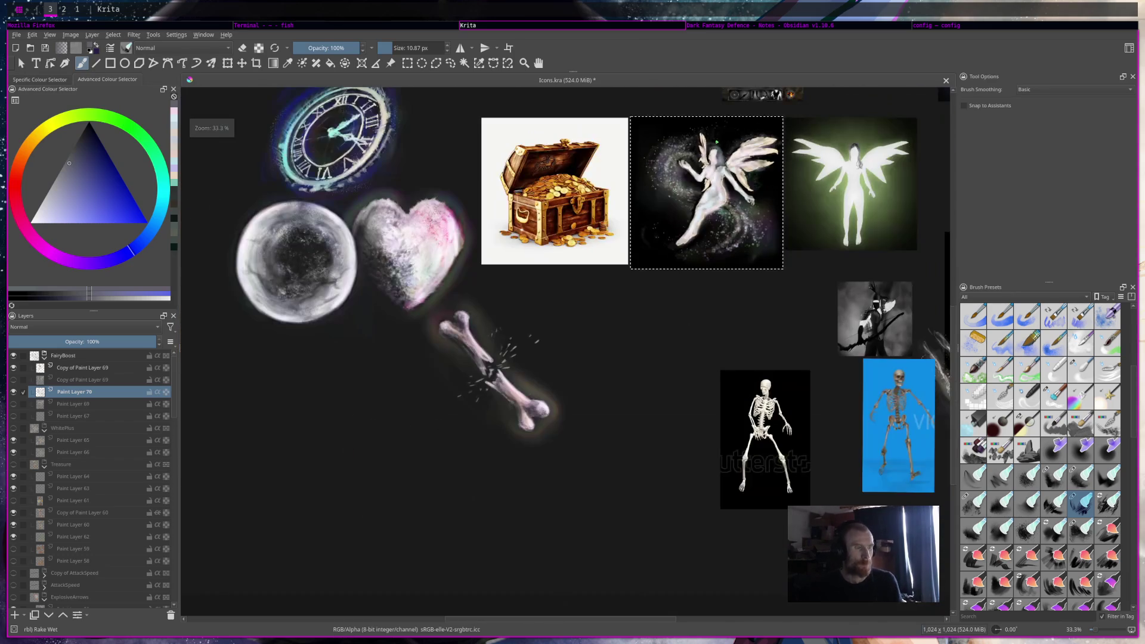
pyautogui.moveTo(865, 436); pyautogui.dragTo(853, 456)
pyautogui.scroll(-2, 853, 456)
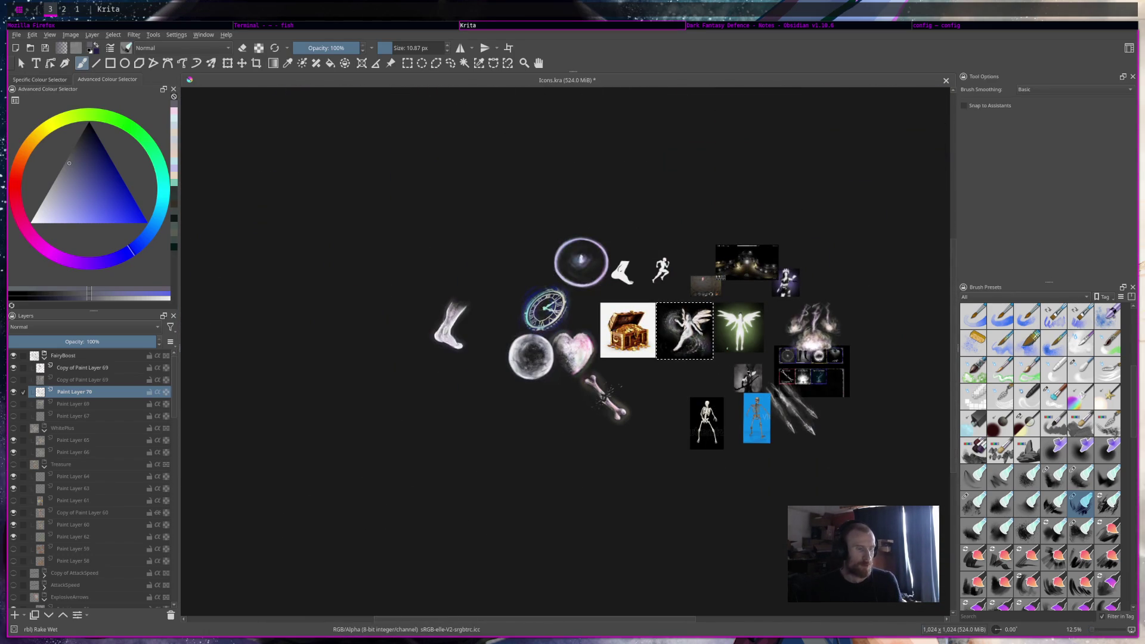
pyautogui.scroll(3, 684, 349)
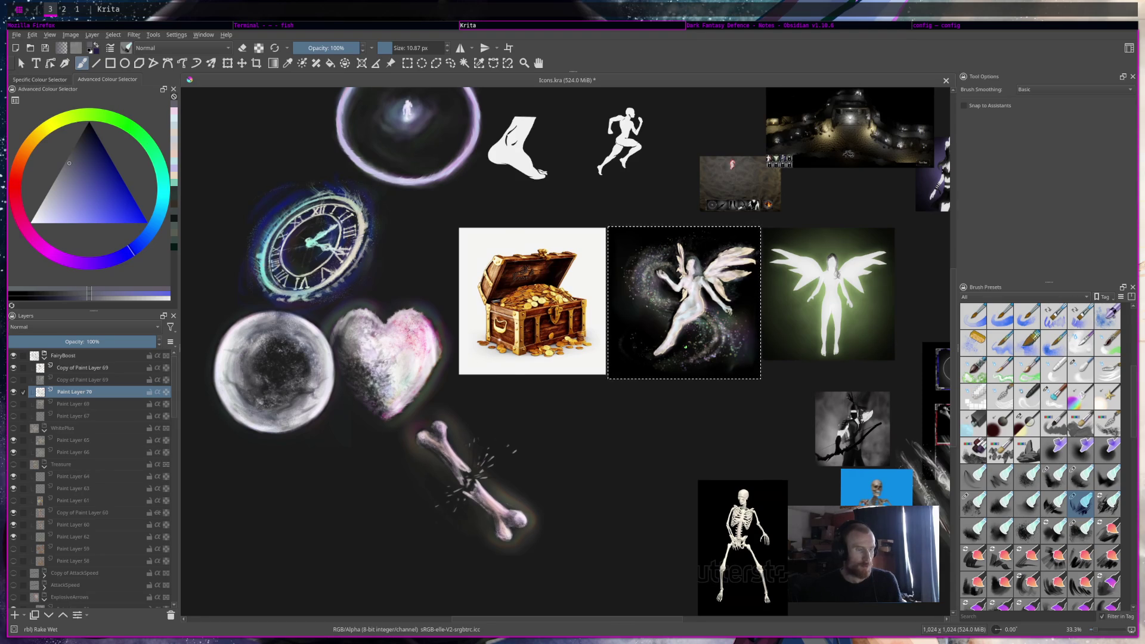
pyautogui.scroll(-3, 685, 347)
pyautogui.scroll(5, 685, 348)
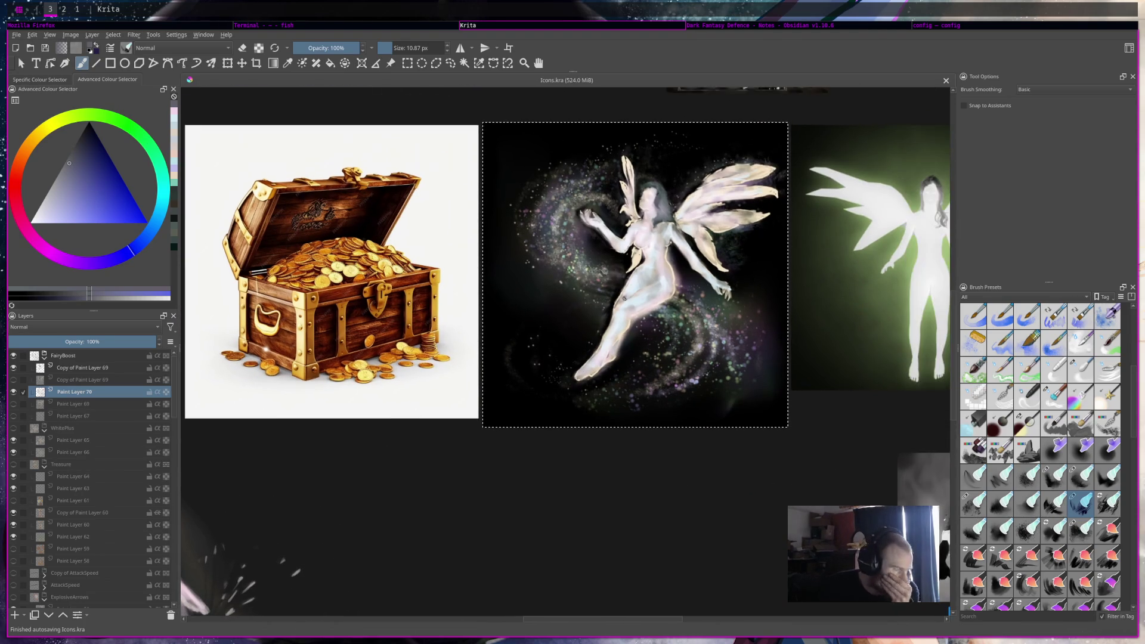
pyautogui.scroll(-10, 78, 523)
pyautogui.scroll(-10, 78, 522)
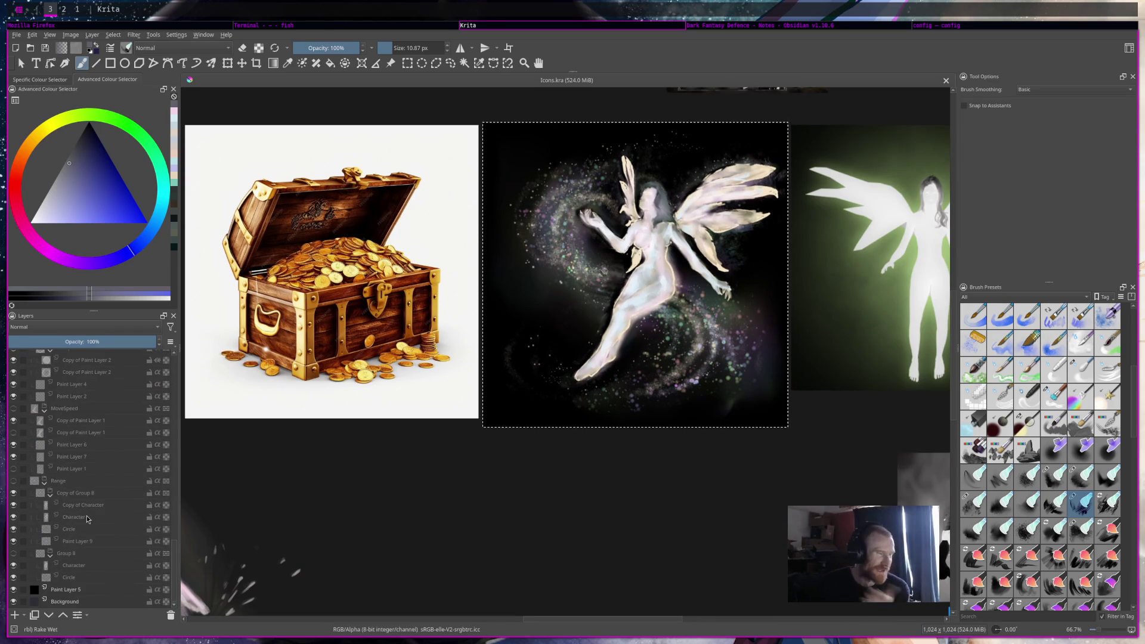